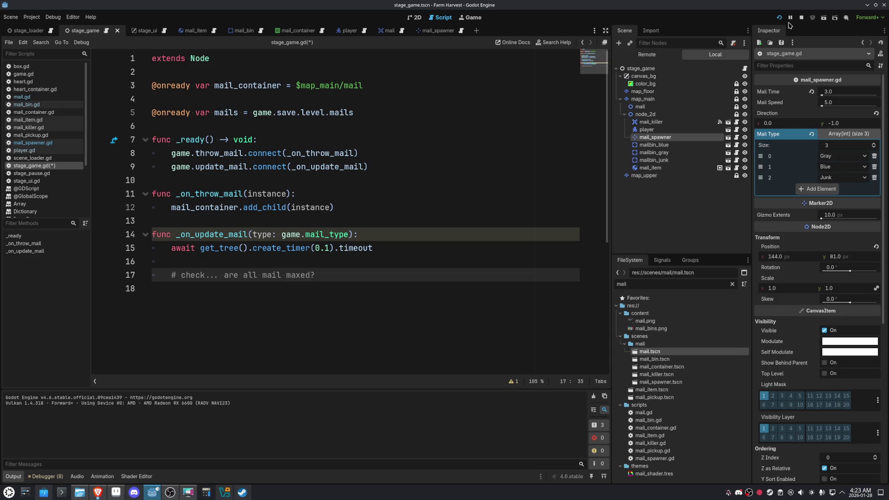
# Select the await timer line, then view the mail_container scene's script for comparison
pyautogui.moveTo(402, 248); pyautogui.dragTo(168, 249)
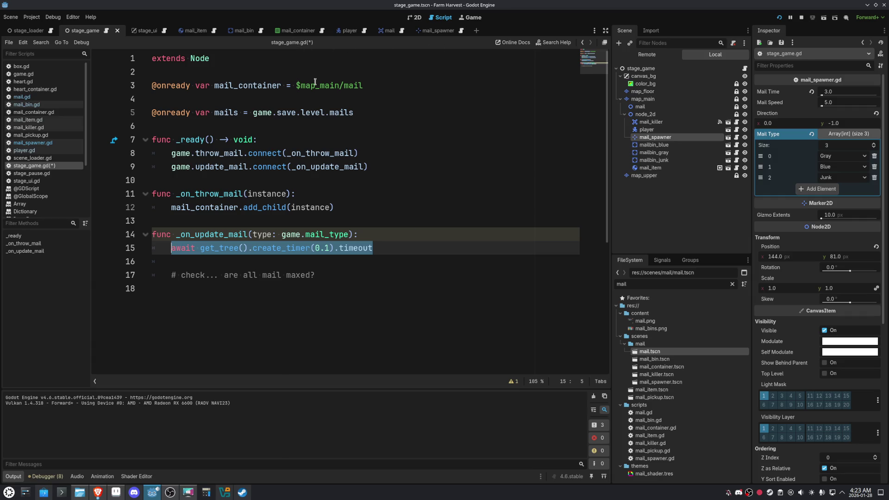
pyautogui.click(297, 31)
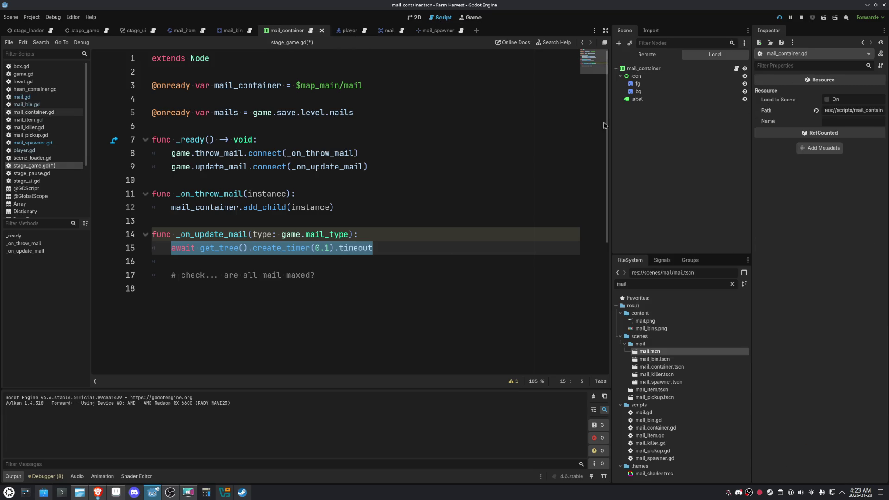
pyautogui.click(736, 68)
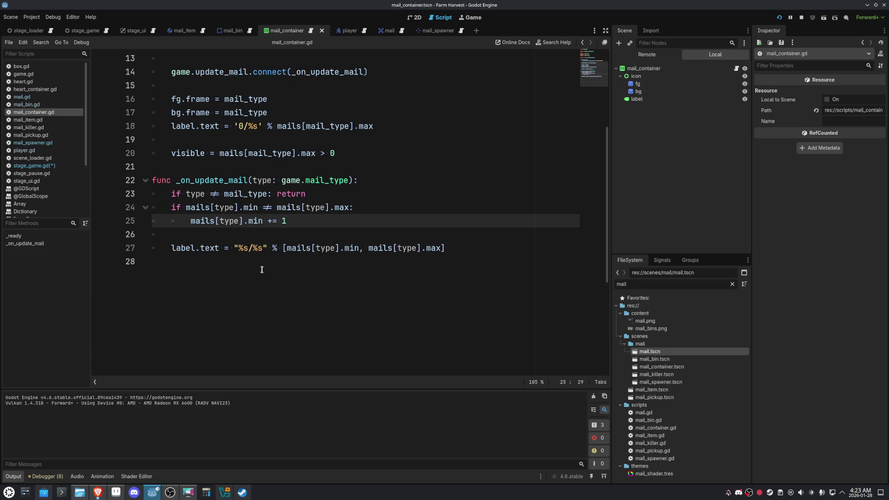
# Return to stage_game.gd and bring up the Signal documentation for connect() on line 9
pyautogui.click(85, 30)
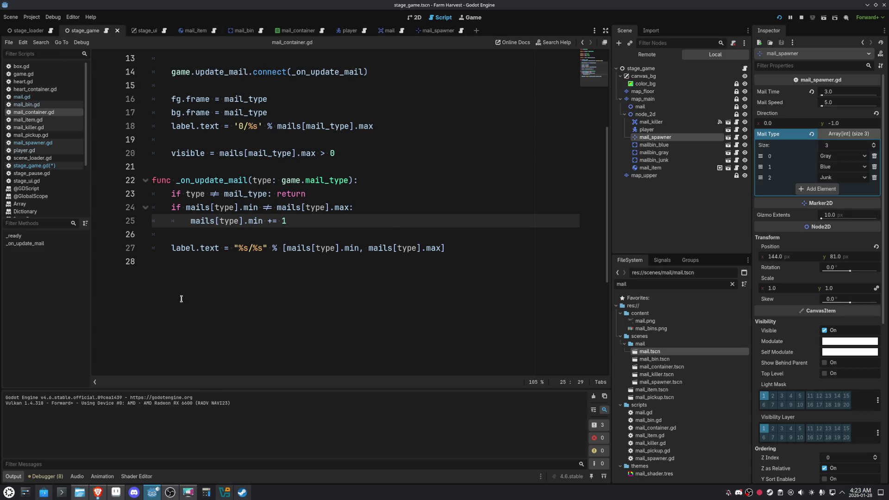
pyautogui.click(744, 68)
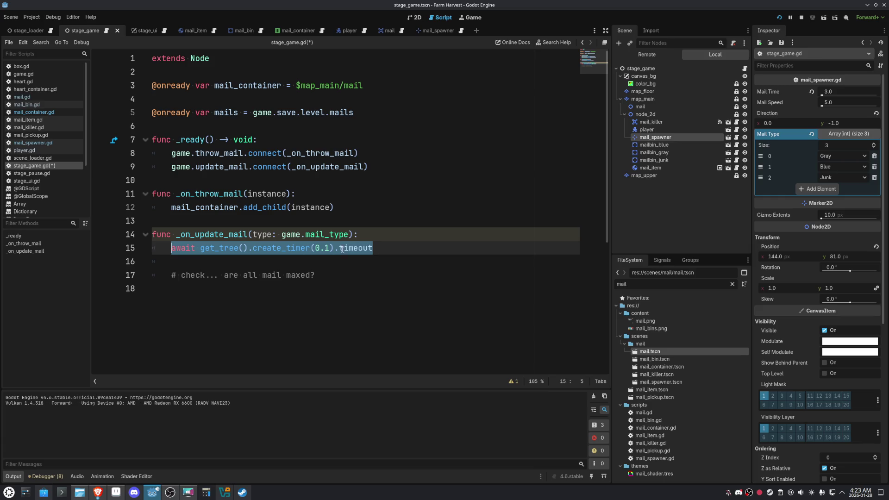
pyautogui.keyDown('ctrl'); pyautogui.click(266, 166); pyautogui.keyUp('ctrl')
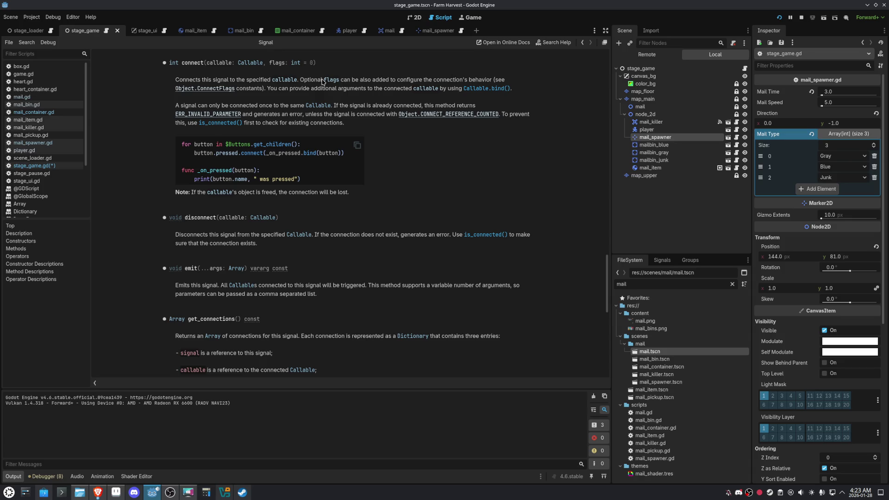
# Read the Object.ConnectFlags docs on CONNECT_DEFERRED, then go back through history to stage_game.gd
pyautogui.click(221, 89)
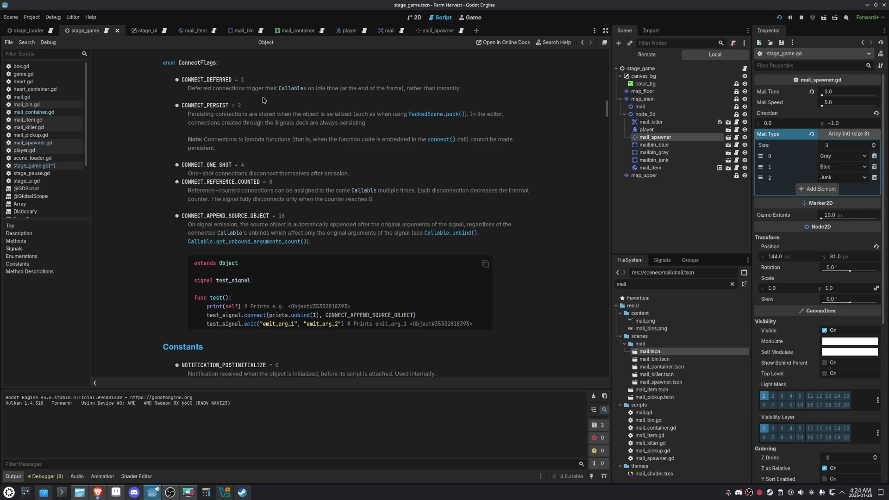
pyautogui.doubleClick(220, 81)
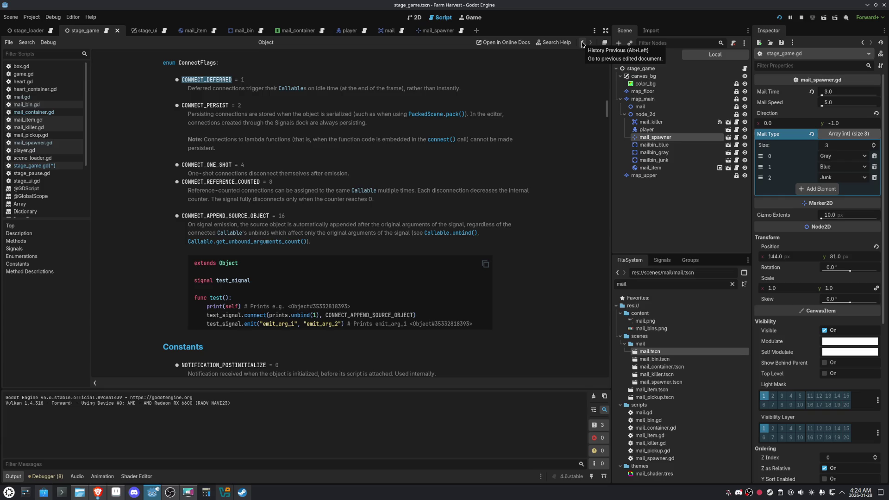
pyautogui.click(582, 44)
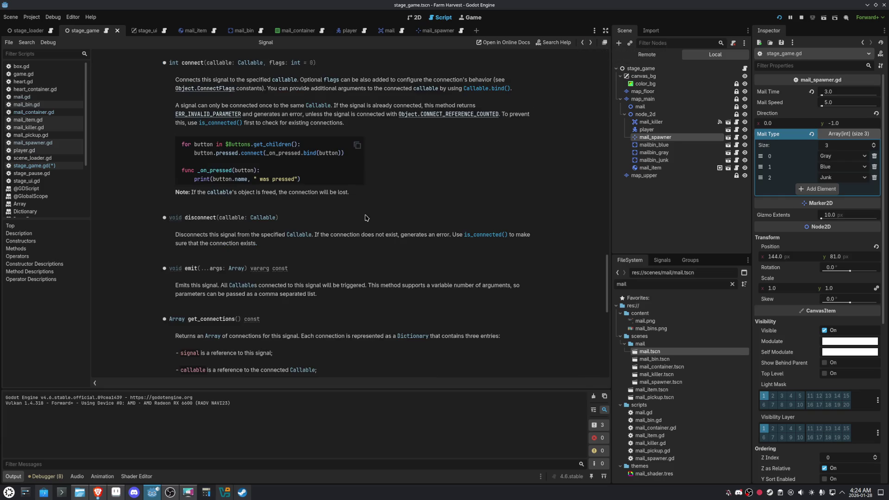
pyautogui.click(583, 44)
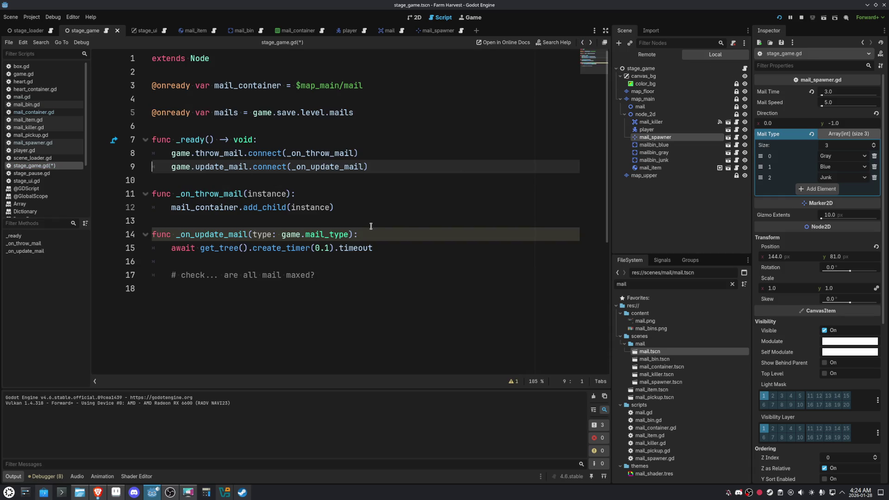
# Add CONNECT_DEFERRED to the update_mail connect call and comment out the await timer line
pyautogui.click(365, 168)
pyautogui.write(', CONNECT_DEFERRED')
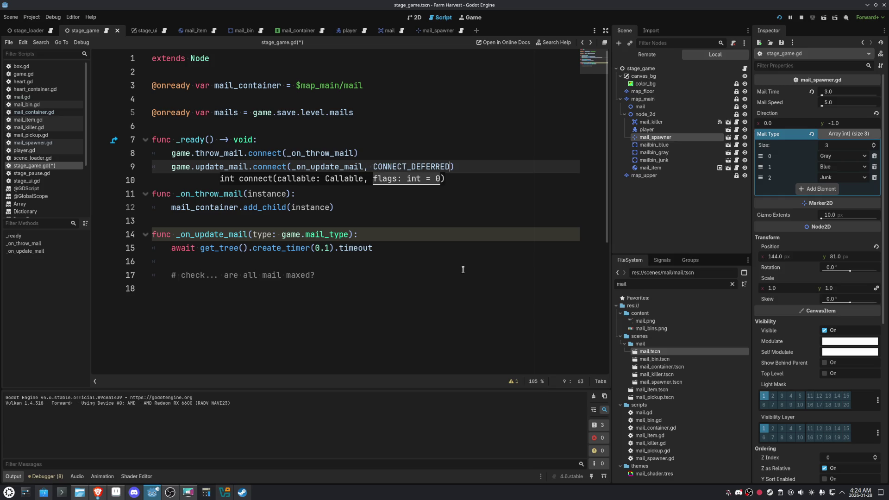
pyautogui.click(463, 272)
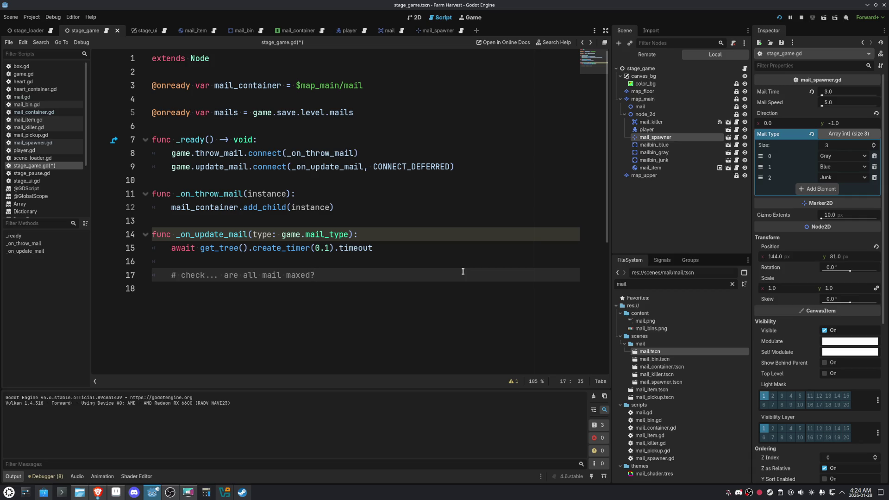
pyautogui.click(399, 249)
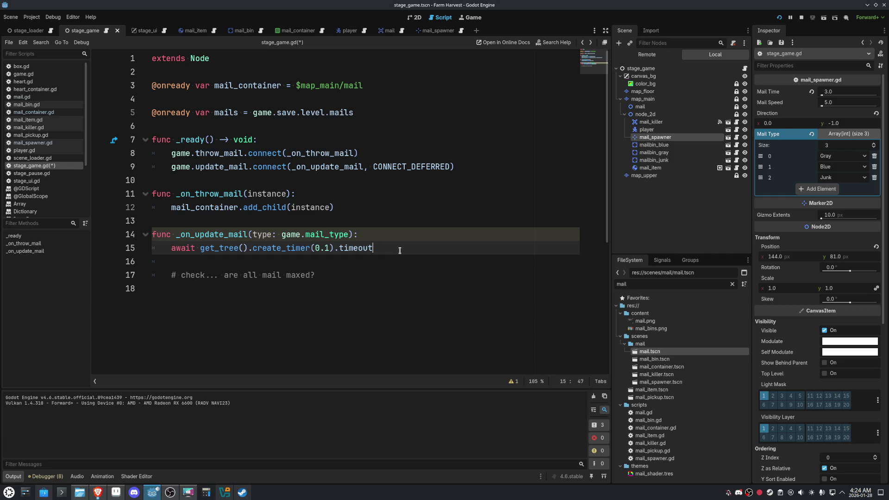
pyautogui.hotkey('ctrl', 'k')
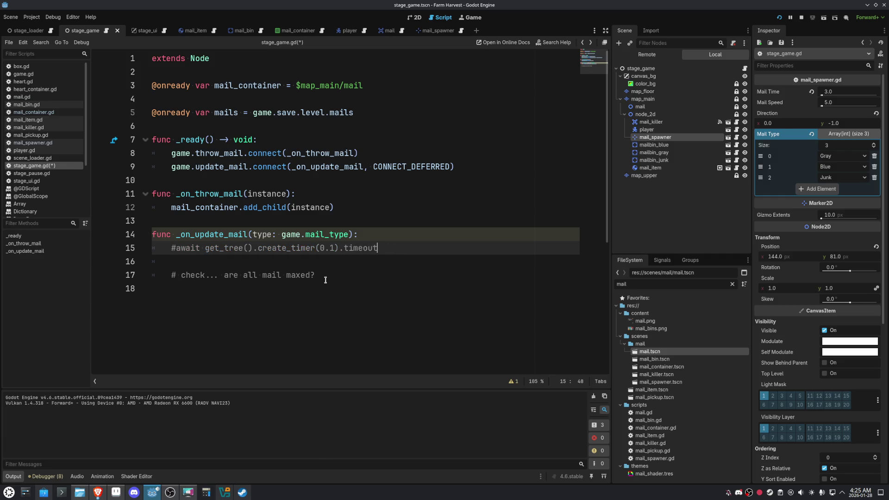
# Replace the check comment on line 17 with a 'for mail in mails:' loop holding pass
pyautogui.click(328, 275)
pyautogui.moveTo(328, 274); pyautogui.dragTo(172, 275)
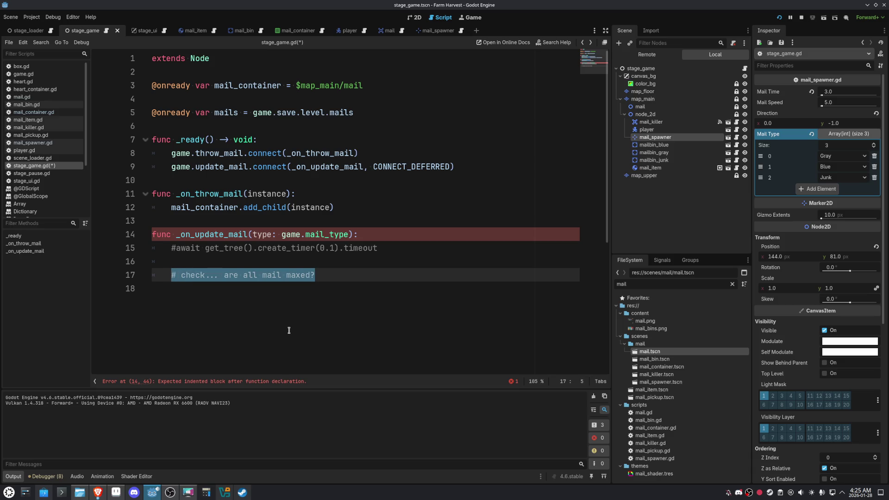
pyautogui.write('pass')
pyautogui.hotkey('ctrl', 'shift', 'Return')
pyautogui.hotkey('ctrl', 'shift', 'Return')
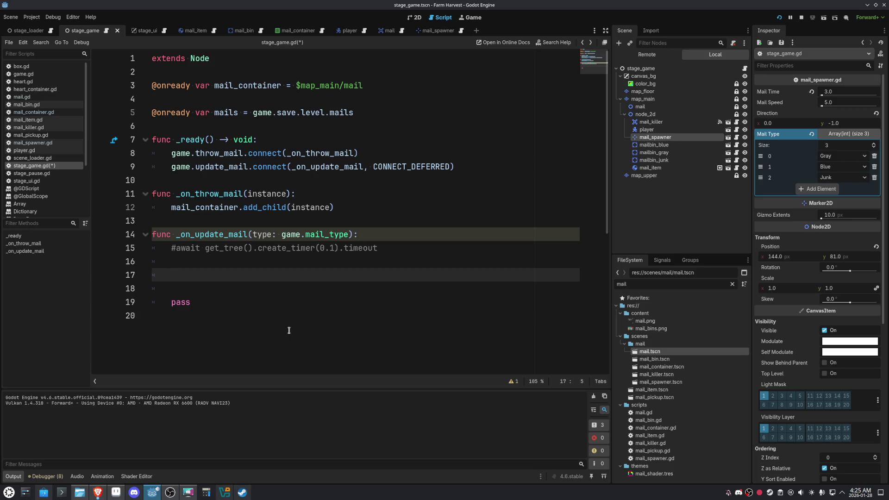
pyautogui.write('for mail in mai')
pyautogui.write('ls')
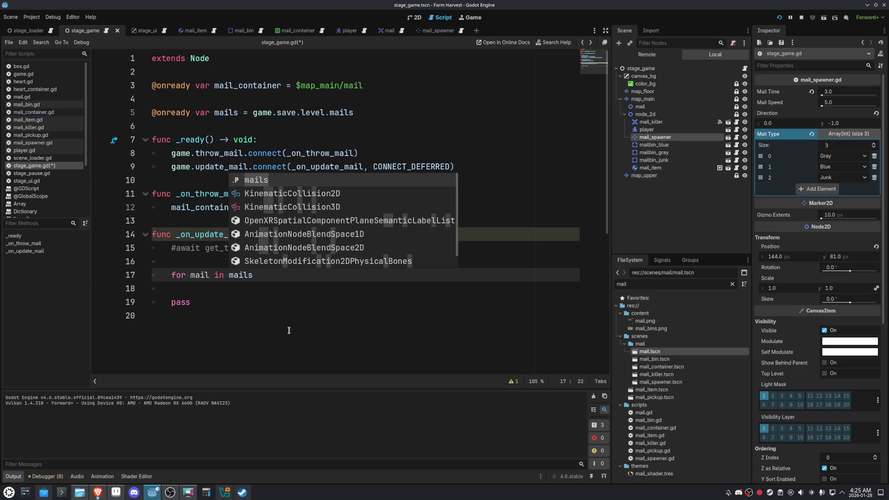
pyautogui.write(':')
pyautogui.press('Return')
pyautogui.press('Return')
pyautogui.press('Return')
pyautogui.write('pass')
# In the loop, add 'var current = mails[mail]' and 'if current.max <= 0: continue'
pyautogui.press('Up')
pyautogui.press('Up')
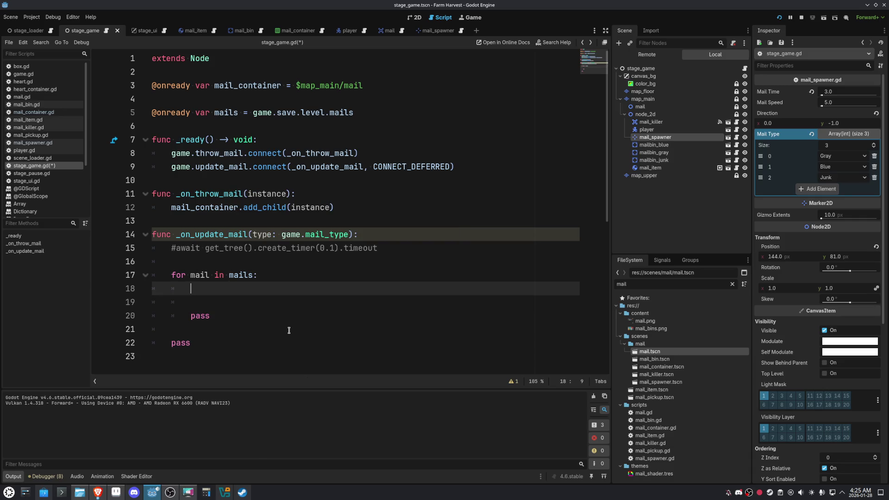
pyautogui.write('var current =')
pyautogui.write(' mails[mail')
pyautogui.write(']')
pyautogui.press('Down')
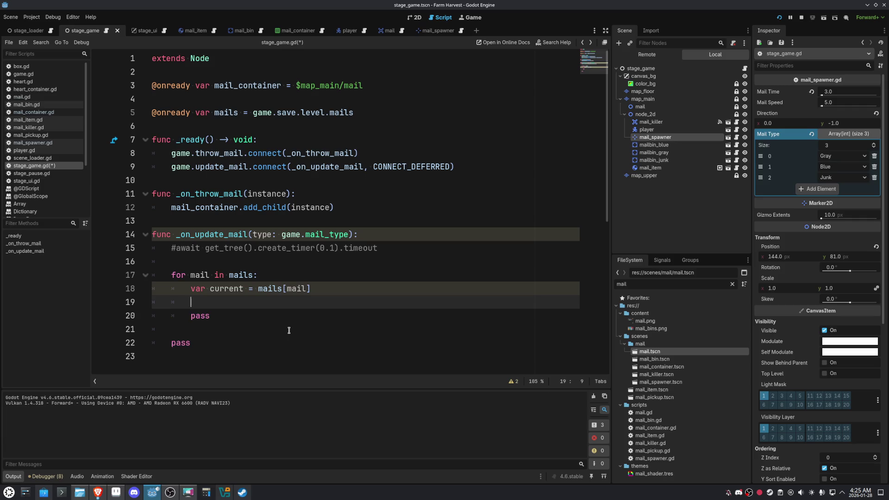
pyautogui.press('Return')
pyautogui.write('if current.')
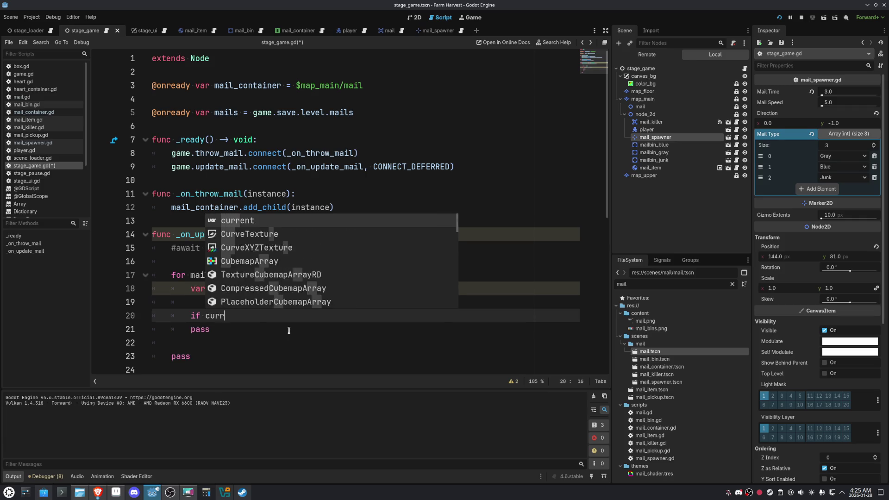
pyautogui.write('max == 0')
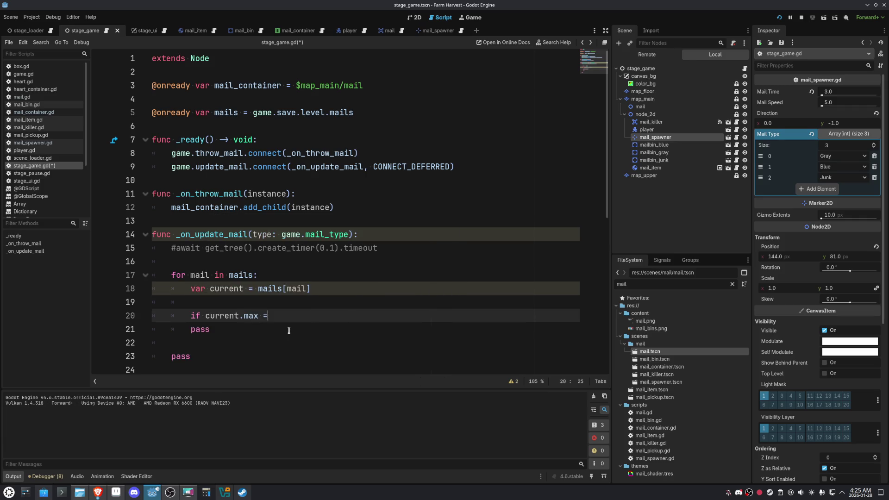
pyautogui.press('BackSpace')
pyautogui.press('BackSpace')
pyautogui.press('BackSpace')
pyautogui.write('<= 0:')
pyautogui.press('Return')
pyautogui.write('continue')
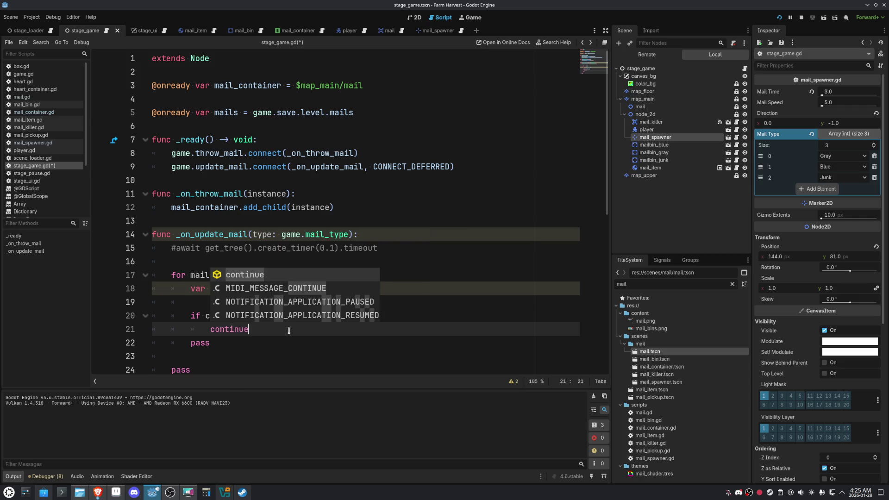
pyautogui.press('Escape')
pyautogui.scroll(-1, 288, 330)
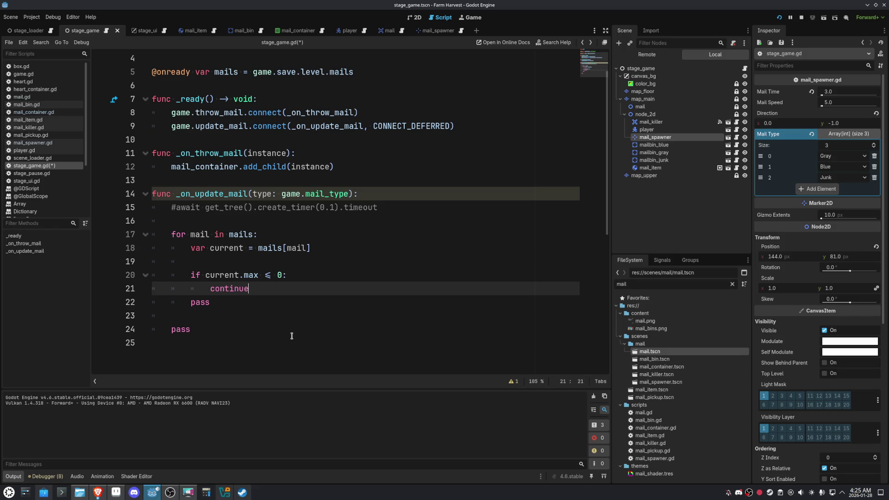
pyautogui.click(292, 223)
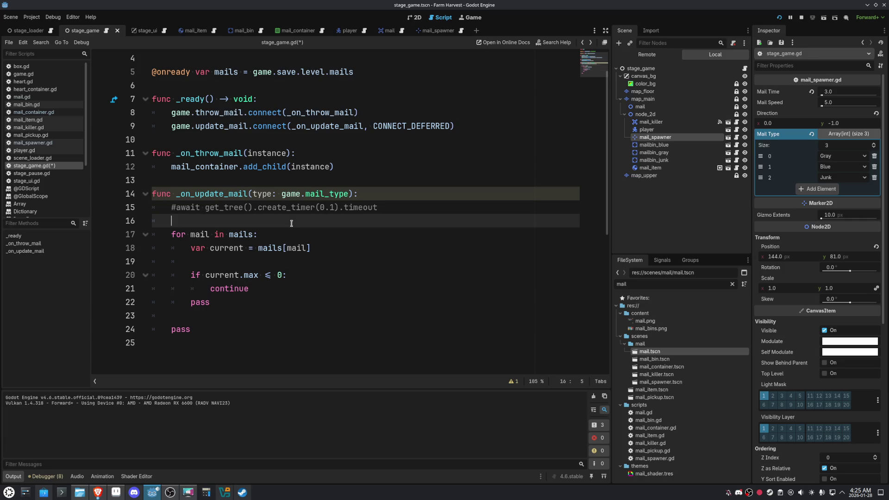
# Declare 'var check = []' and 'var result = []' and remove the loop's pass
pyautogui.press('Return')
pyautogui.write('var ')
pyautogui.write('rou')
pyautogui.press('BackSpace')
pyautogui.press('BackSpace')
pyautogui.press('BackSpace')
pyautogui.write('check = ')
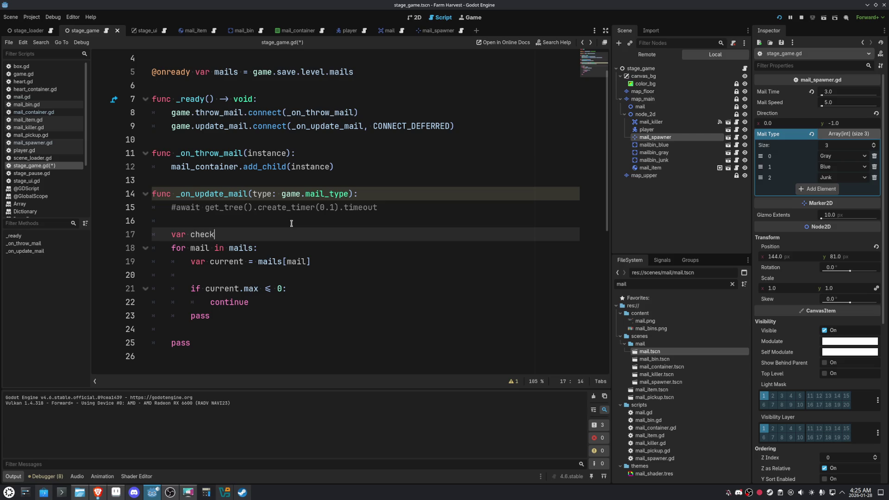
pyautogui.write('[]')
pyautogui.press('Return')
pyautogui.write('var result = ')
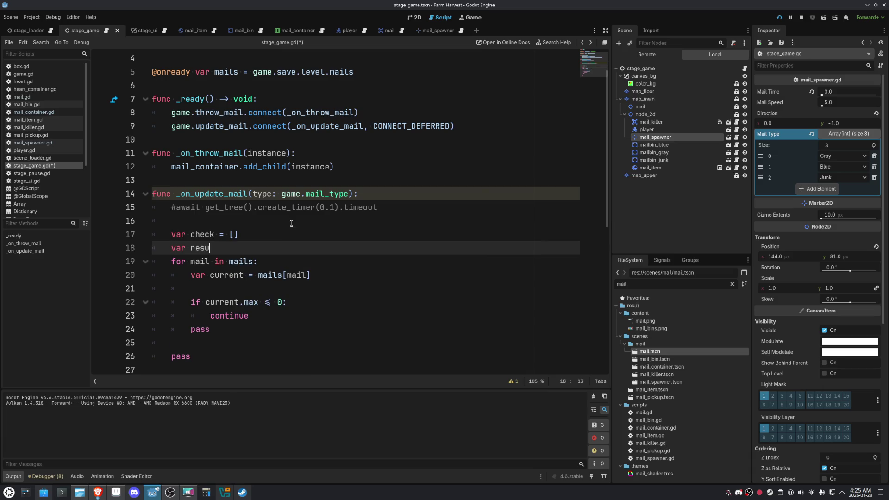
pyautogui.write('[]')
pyautogui.press('Down')
pyautogui.press('Down')
pyautogui.press('Down')
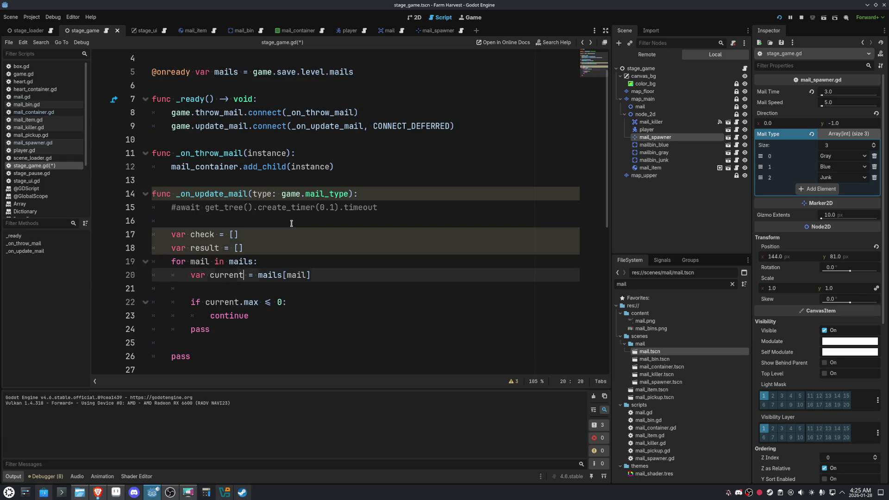
pyautogui.press('BackSpace')
pyautogui.press('BackSpace')
pyautogui.press('BackSpace')
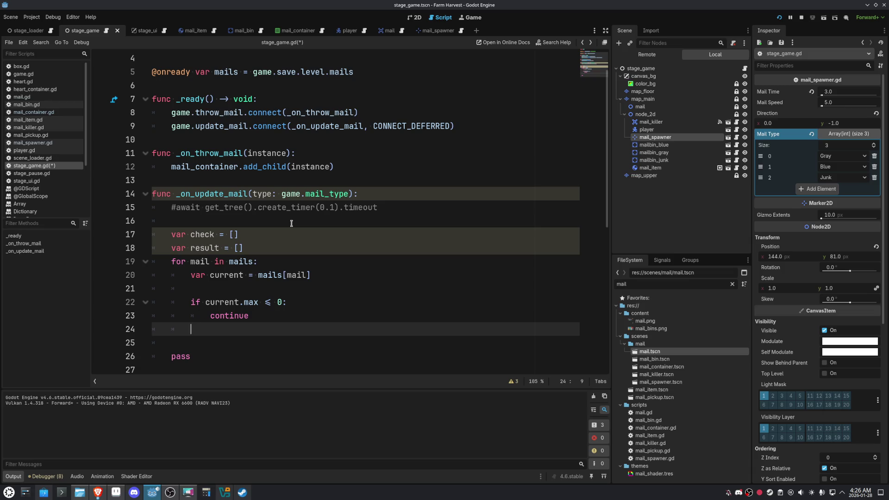
# Add check.append(true) and result.append(current.min >= current.max) inside the loop
pyautogui.press('Return')
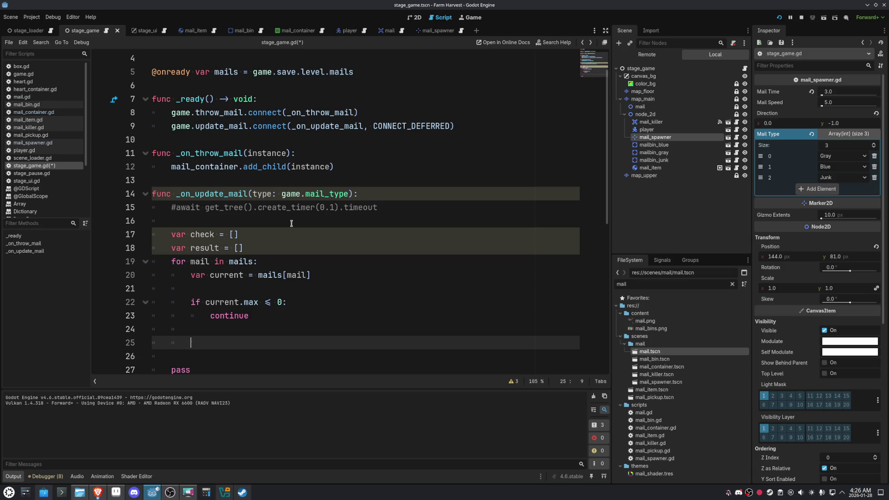
pyautogui.write('check')
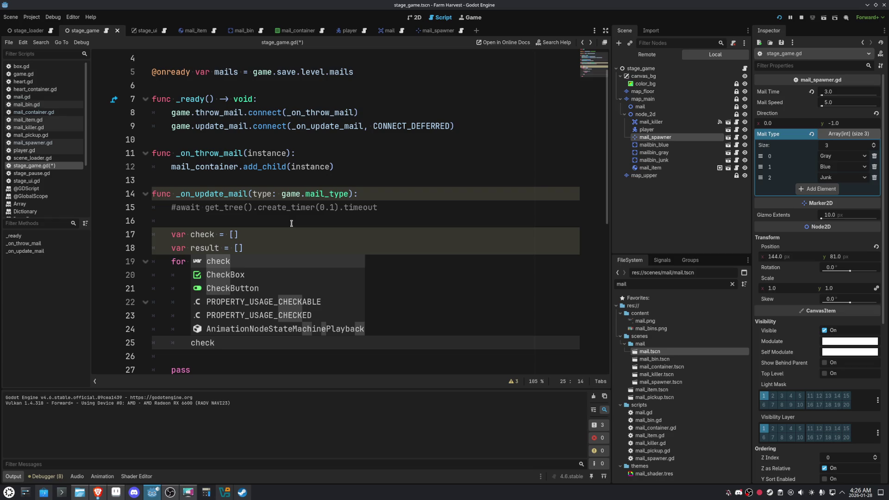
pyautogui.write('.app')
pyautogui.press('Return')
pyautogui.write('true)')
pyautogui.press('Return')
pyautogui.write('resu')
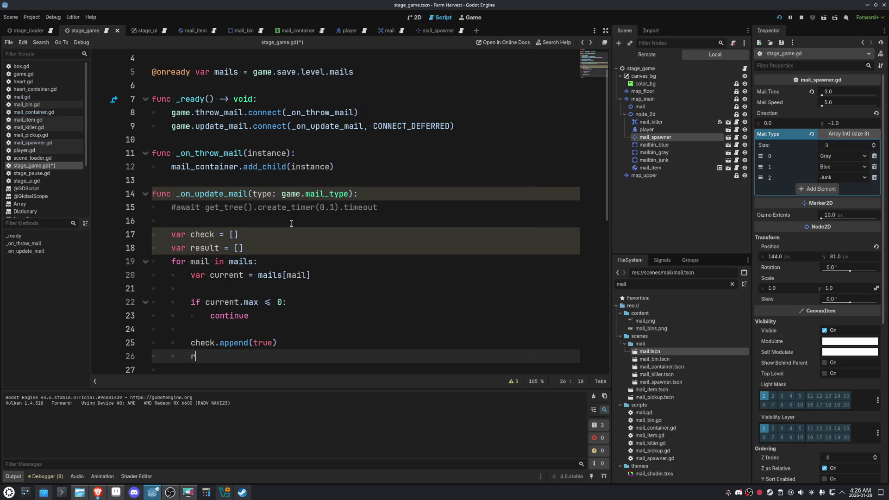
pyautogui.write('lt.')
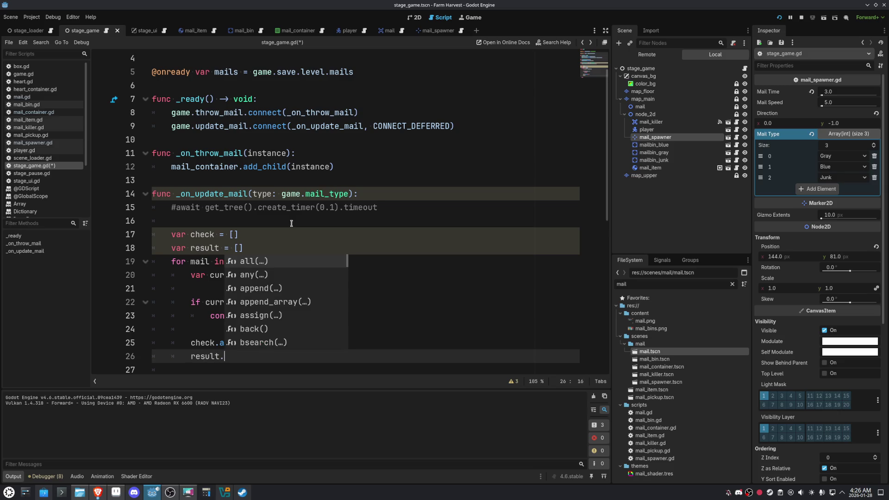
pyautogui.write('ap')
pyautogui.press('Return')
pyautogui.write('current.min ')
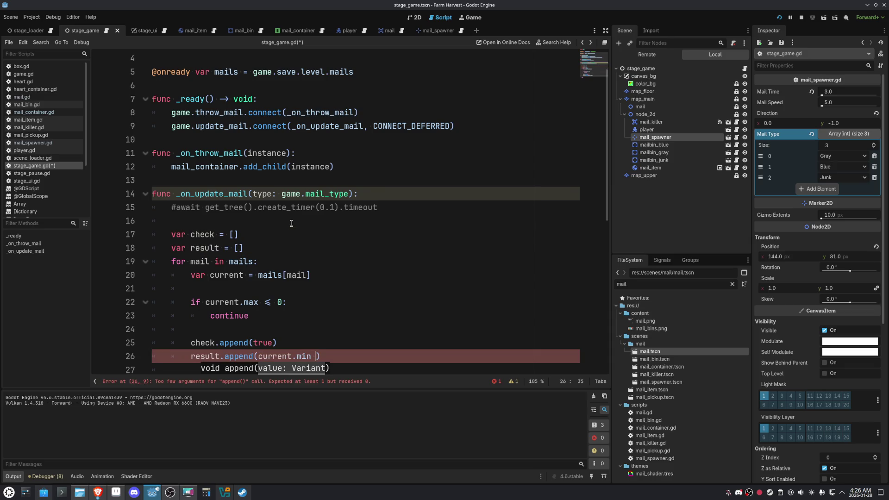
pyautogui.write('>= c')
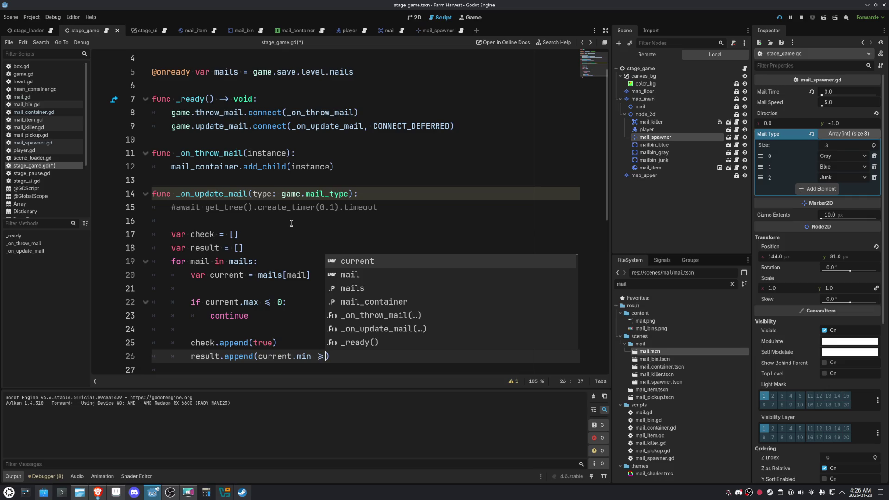
pyautogui.write('urrent.max')
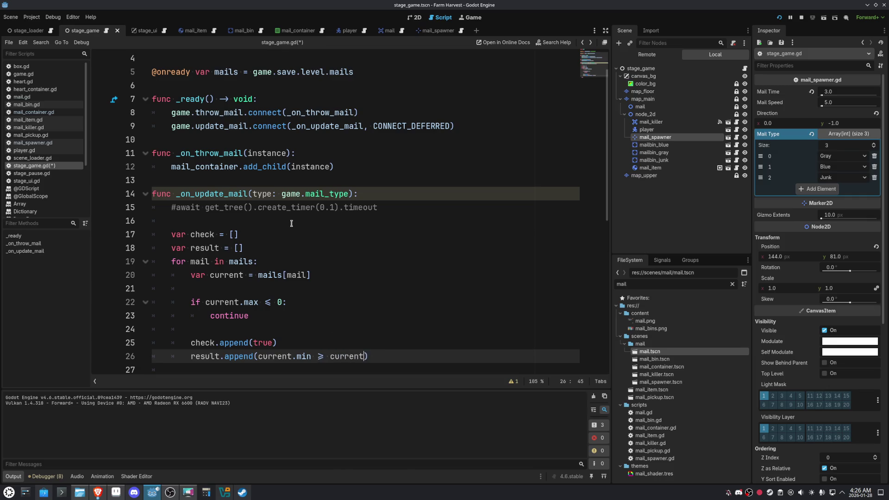
pyautogui.scroll(-3, 291, 223)
pyautogui.click(226, 264)
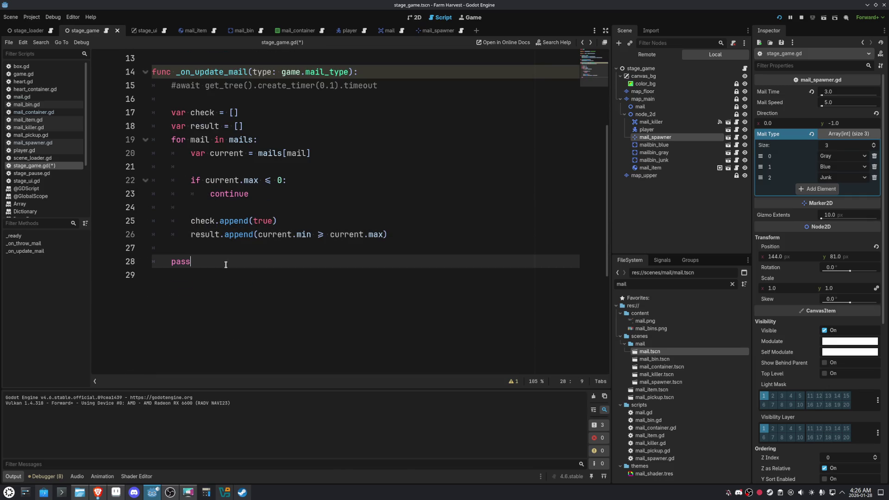
# Swap the trailing pass on line 28 for 'if result == result:' with an indented pass
pyautogui.press('BackSpace')
pyautogui.press('BackSpace')
pyautogui.press('BackSpace')
pyautogui.write('result == ')
pyautogui.write('result')
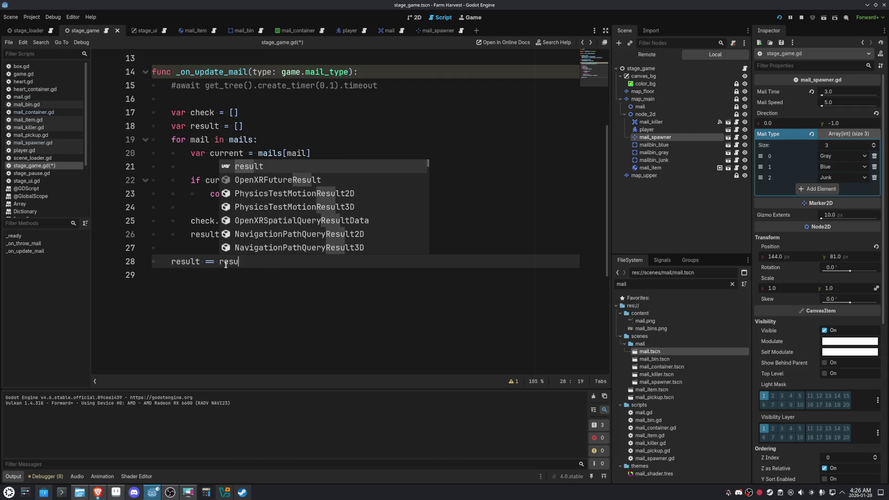
pyautogui.press('Home')
pyautogui.write('if')
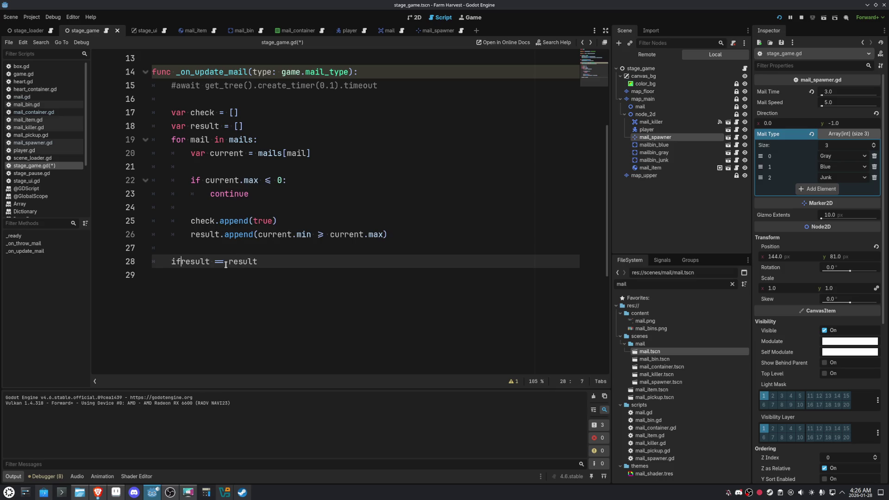
pyautogui.press('End')
pyautogui.write(':')
pyautogui.press('Return')
pyautogui.write('pass')
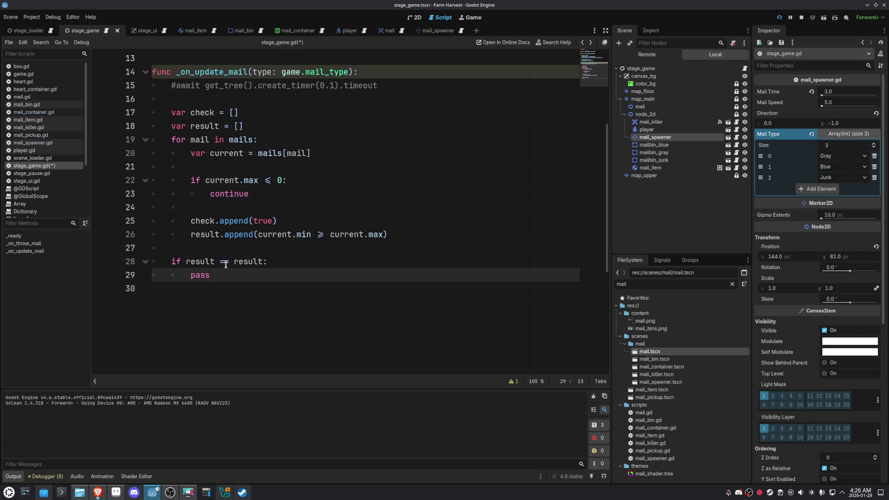
pyautogui.scroll(1, 289, 301)
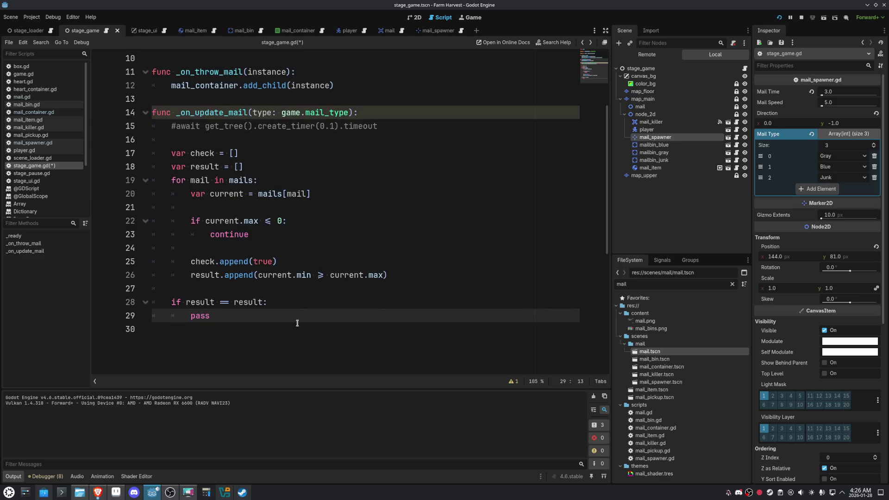
pyautogui.click(300, 262)
pyautogui.click(325, 205)
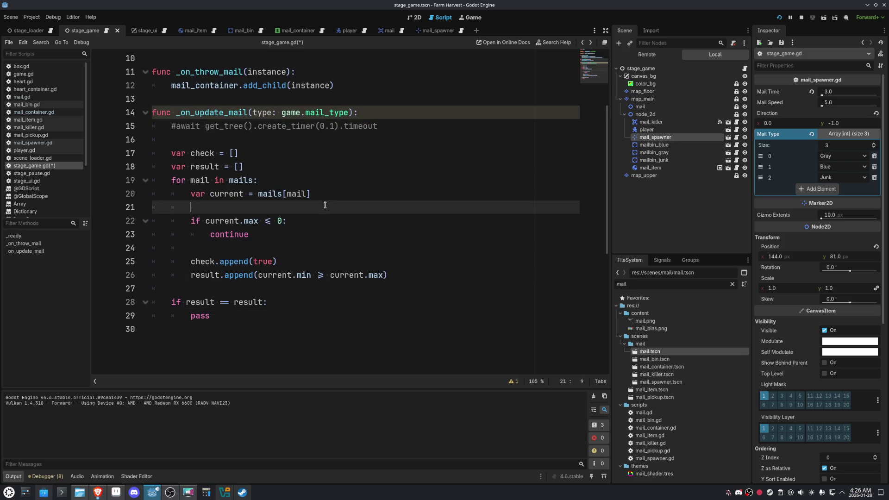
pyautogui.doubleClick(293, 322)
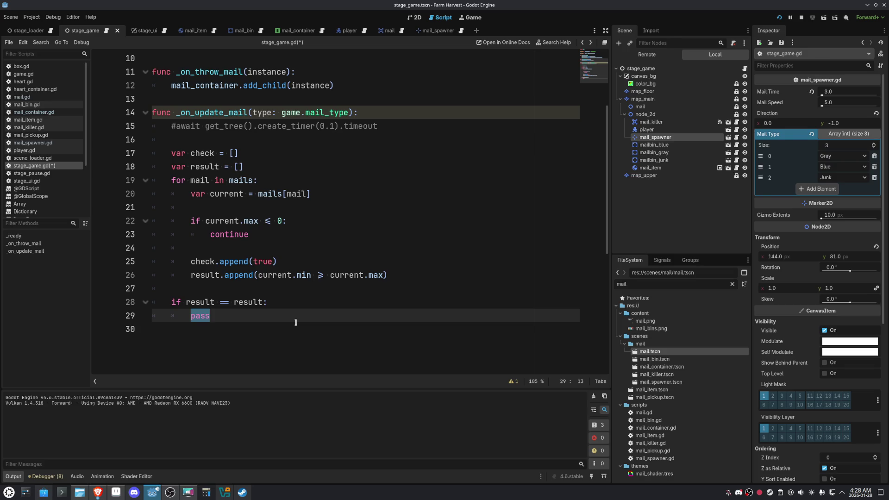
# Redeclare lines 17–18 as 'var check : Array[bool]' and 'var result : Array[bool]'
pyautogui.doubleClick(235, 153)
pyautogui.write('Arrat')
pyautogui.press('BackSpace')
pyautogui.write('y[bool')
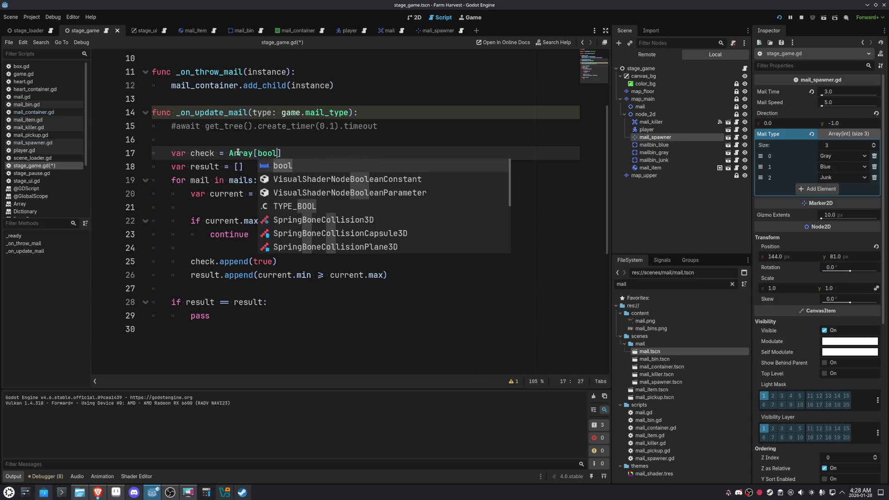
pyautogui.moveTo(281, 153); pyautogui.dragTo(230, 153)
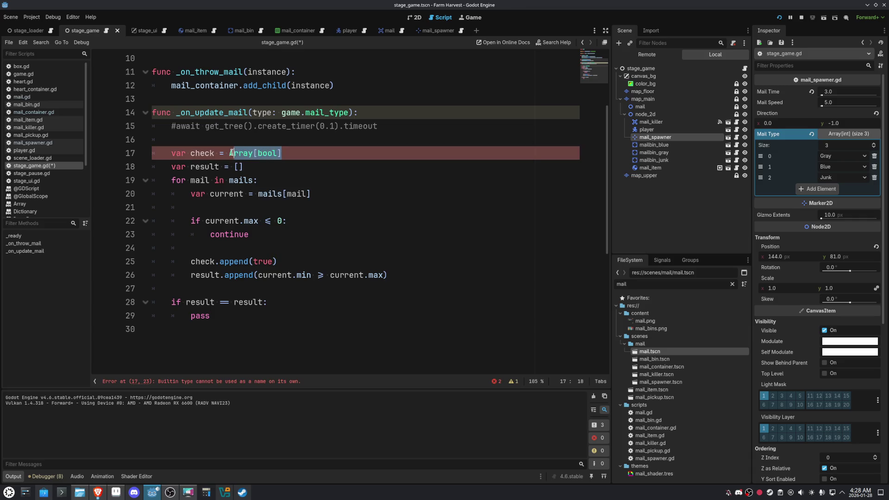
pyautogui.click(228, 153)
pyautogui.press('BackSpace')
pyautogui.press('BackSpace')
pyautogui.write(':')
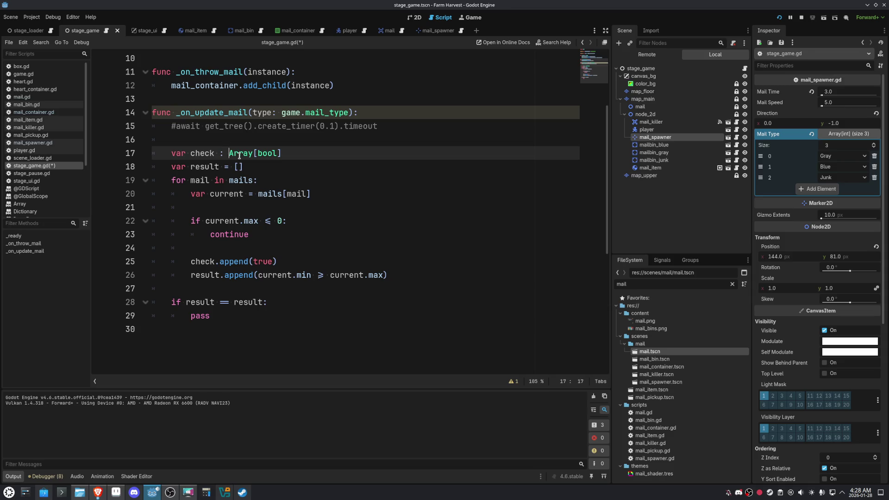
pyautogui.click(226, 167)
pyautogui.moveTo(225, 167); pyautogui.dragTo(244, 166)
pyautogui.write('Array[bool]')
pyautogui.click(441, 202)
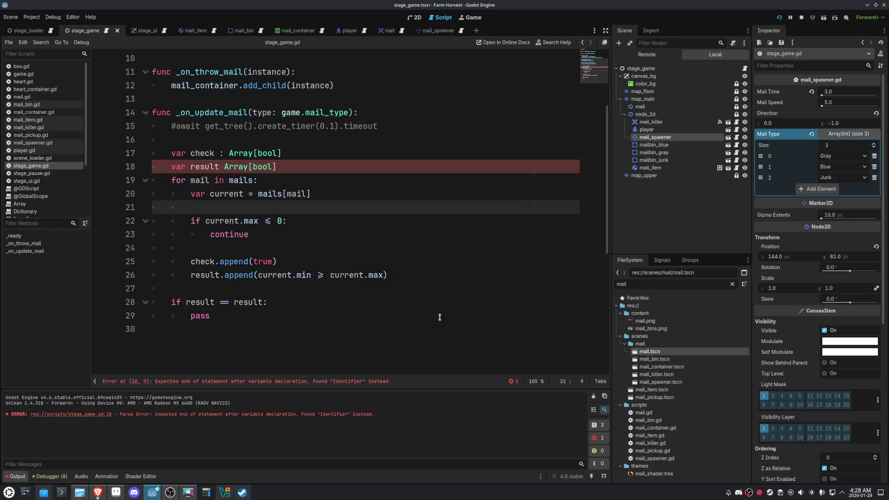
pyautogui.click(224, 166)
pyautogui.write(':')
# Change the condition to 'if result == check:' by pasting check over the second result
pyautogui.click(478, 311)
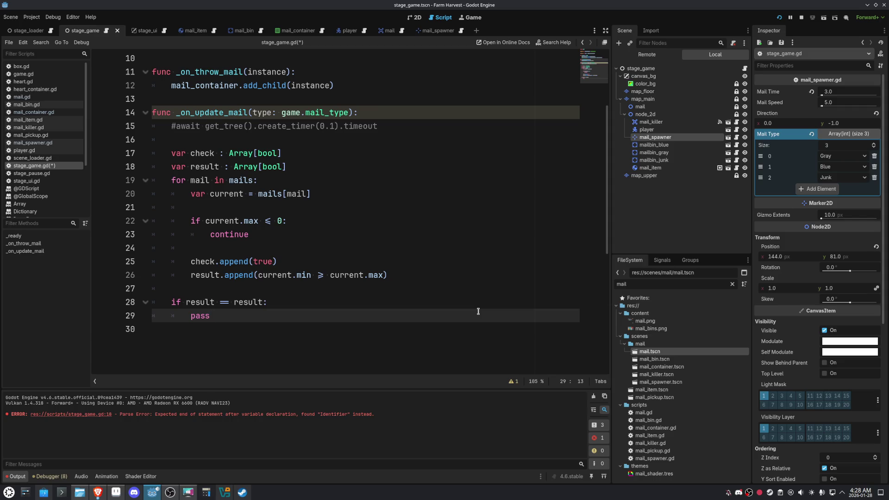
pyautogui.doubleClick(201, 316)
pyautogui.doubleClick(202, 261)
pyautogui.hotkey('ctrl', 'c')
pyautogui.doubleClick(250, 302)
pyautogui.hotkey('ctrl', 'v')
pyautogui.click(294, 327)
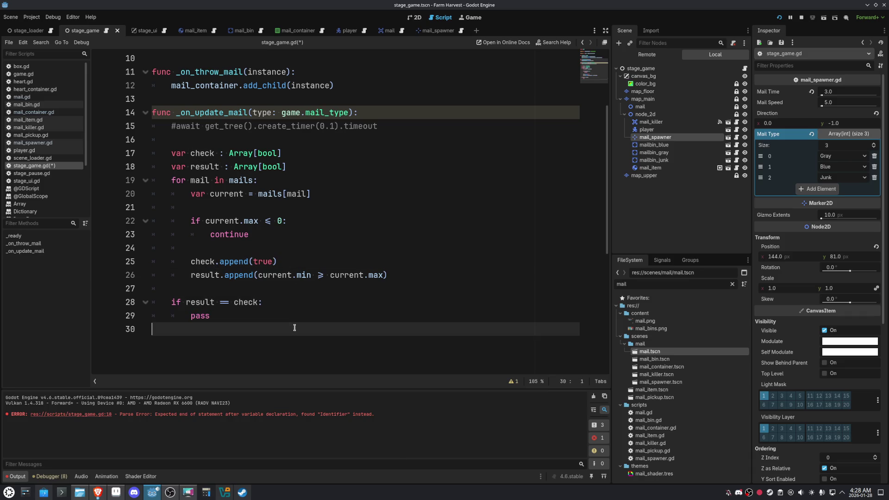
pyautogui.doubleClick(199, 315)
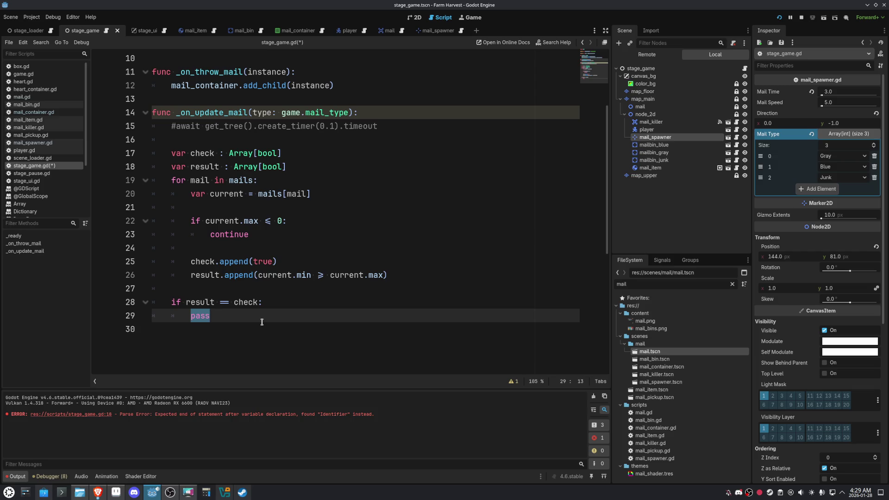
# Replace the branch's pass with game.game_over.emit(false), save stage_game.gd, and add blank lines below
pyautogui.write('game.')
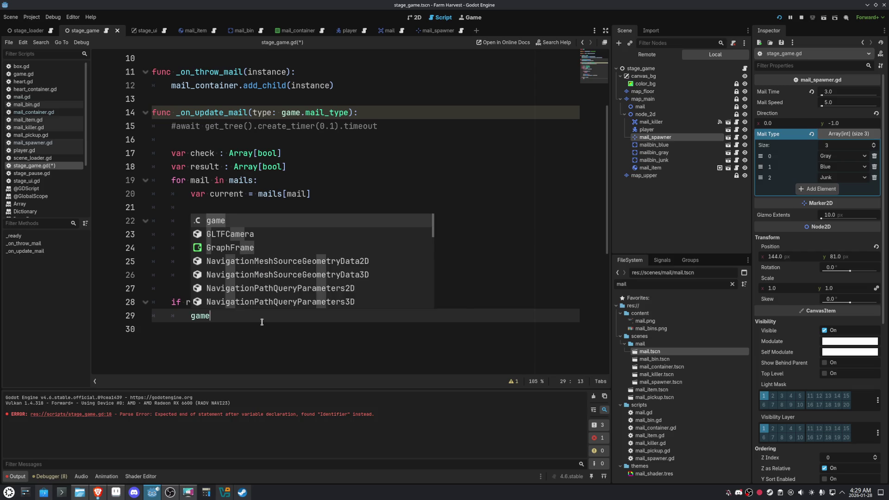
pyautogui.press('Return')
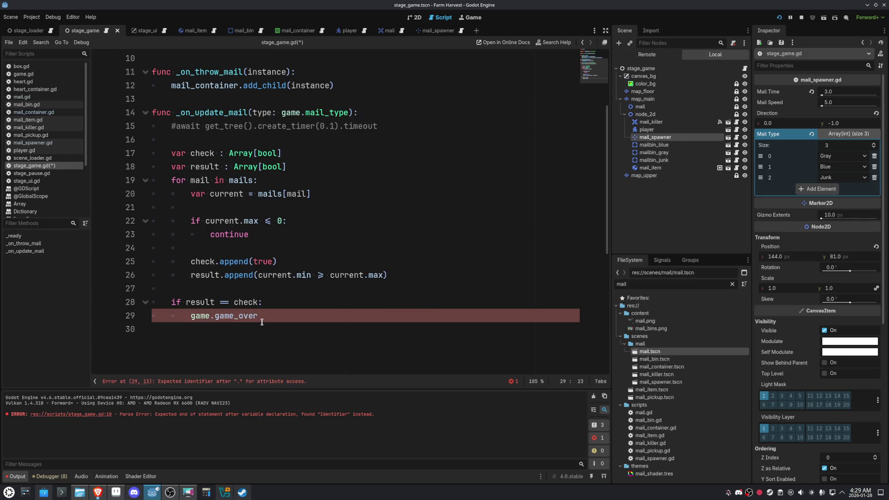
pyautogui.write('emit(')
pyautogui.press('Return')
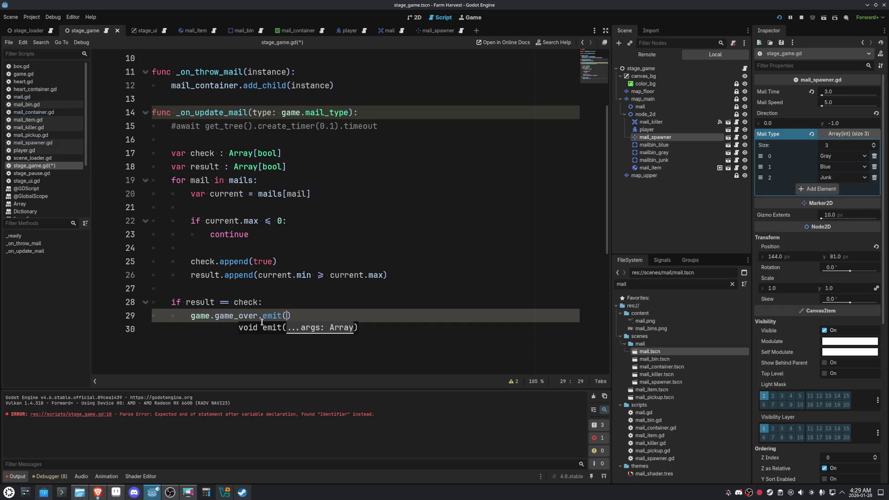
pyautogui.write('false')
pyautogui.click(383, 191)
pyautogui.hotkey('ctrl', 's')
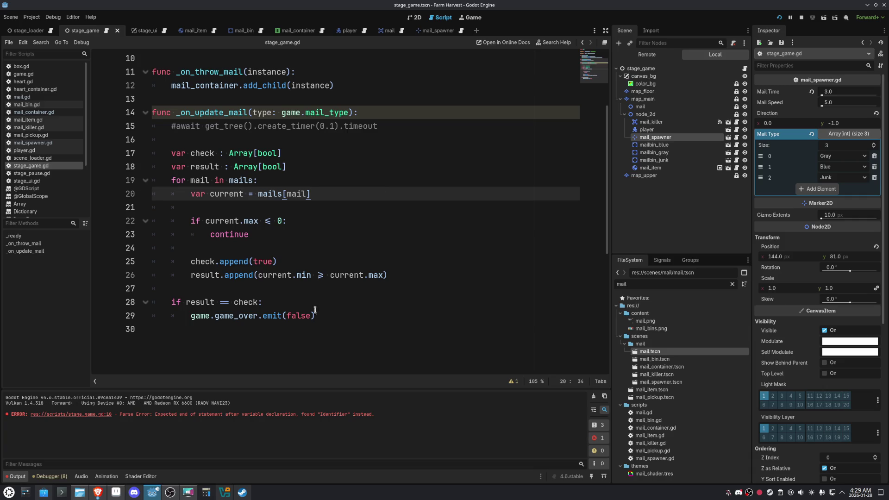
pyautogui.click(338, 304)
pyautogui.click(333, 314)
pyautogui.press('Return')
pyautogui.press('Return')
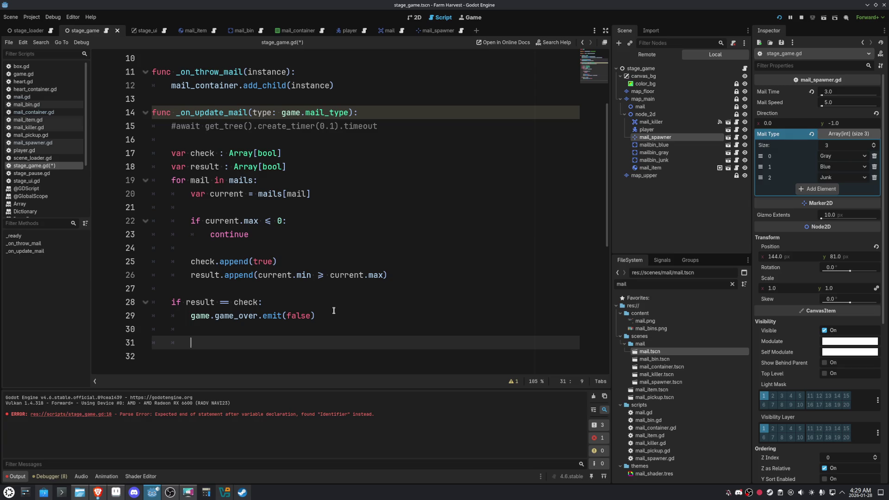
pyautogui.click(437, 30)
# Close the mail_spawner, mail, player, mail_container and mail_item scenes and view stage_ui in 2D
pyautogui.click(466, 31)
pyautogui.click(402, 31)
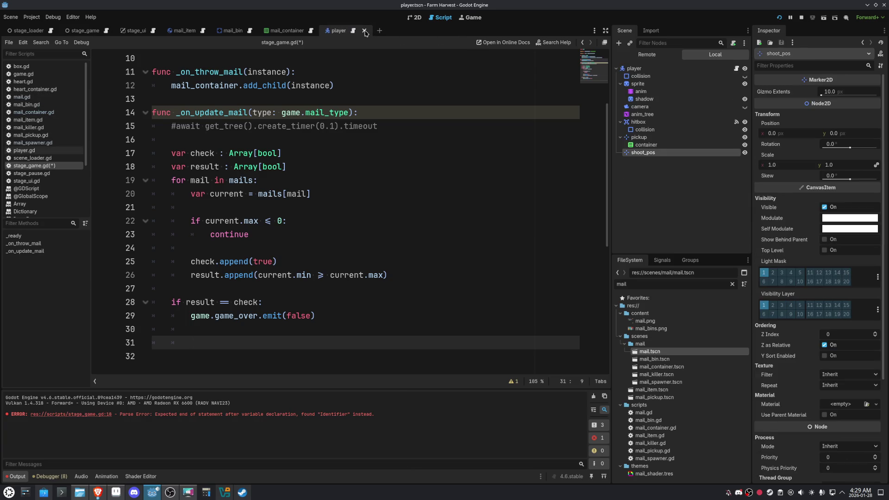
pyautogui.click(368, 30)
pyautogui.click(323, 31)
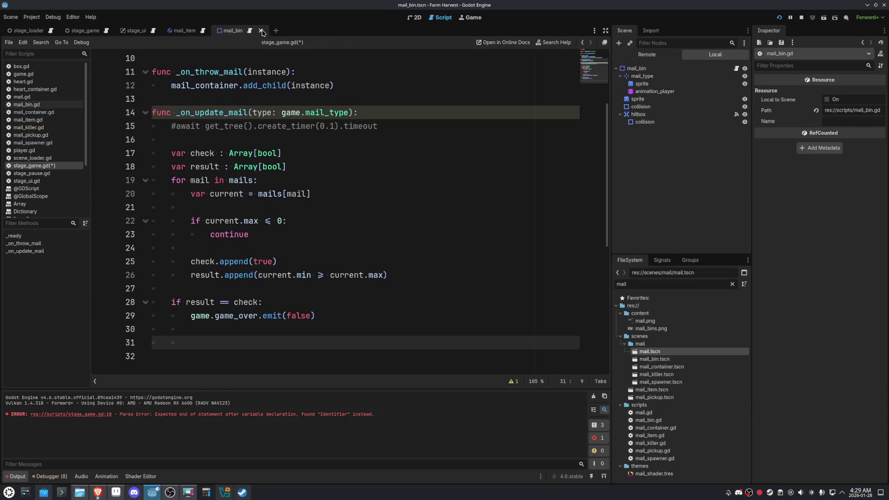
pyautogui.click(215, 32)
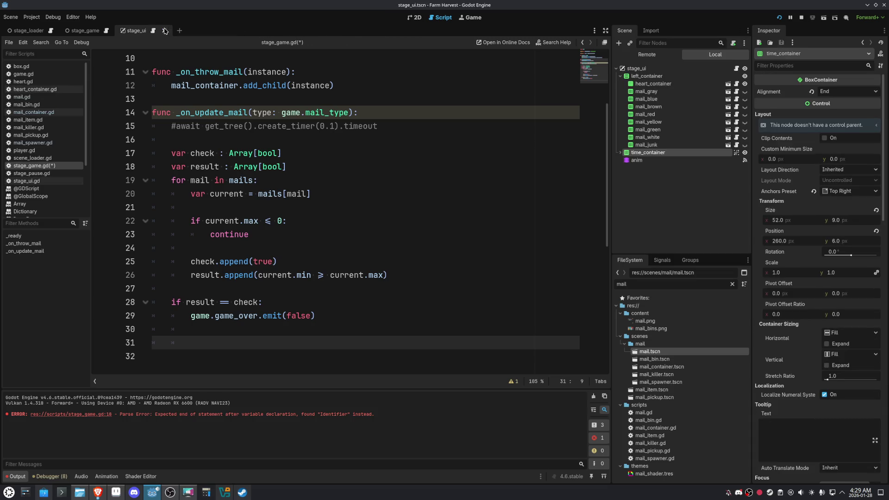
pyautogui.click(418, 18)
# Create a new scene with a CanvasLayer root named stage_level_won, saved in res://stages
pyautogui.click(179, 31)
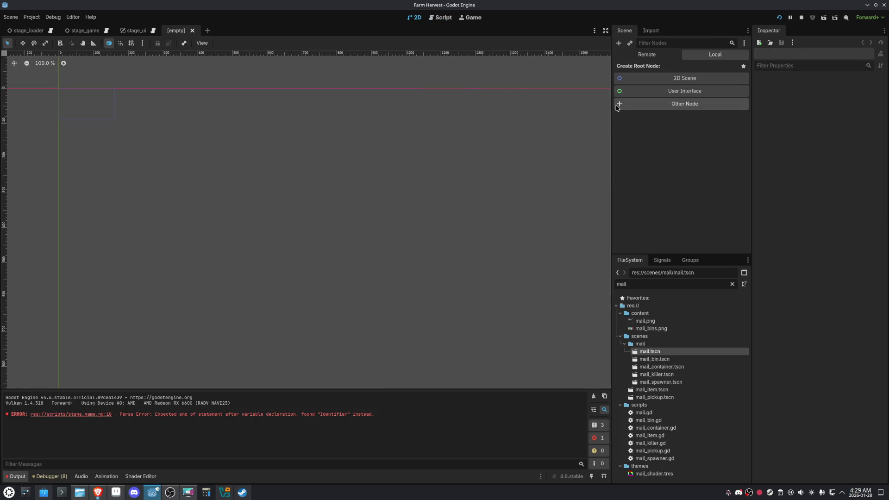
pyautogui.click(620, 105)
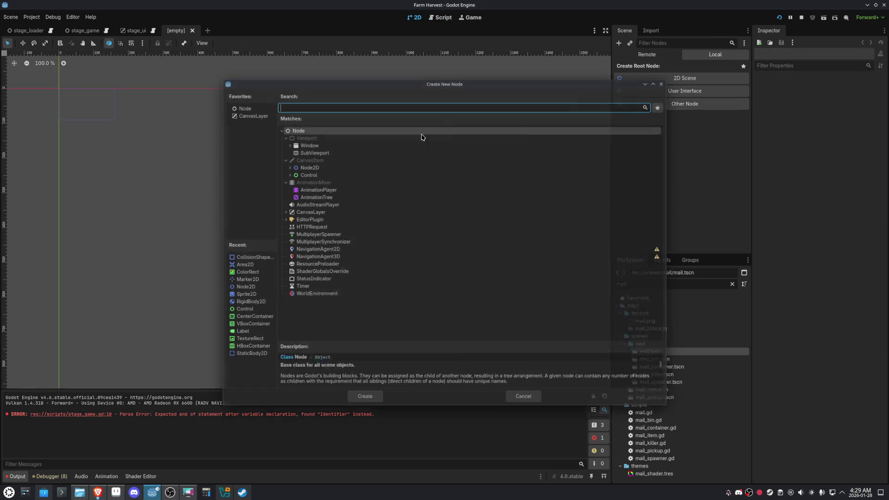
pyautogui.doubleClick(241, 113)
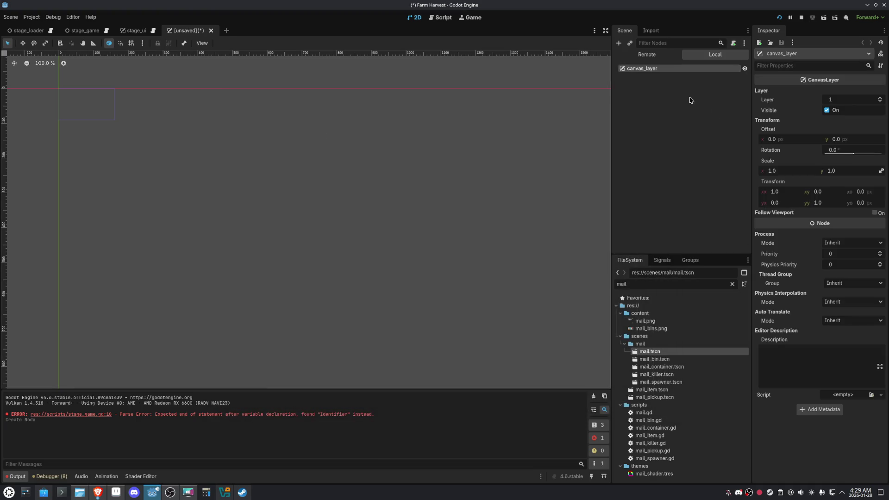
pyautogui.doubleClick(655, 70)
pyautogui.write('stage_level_')
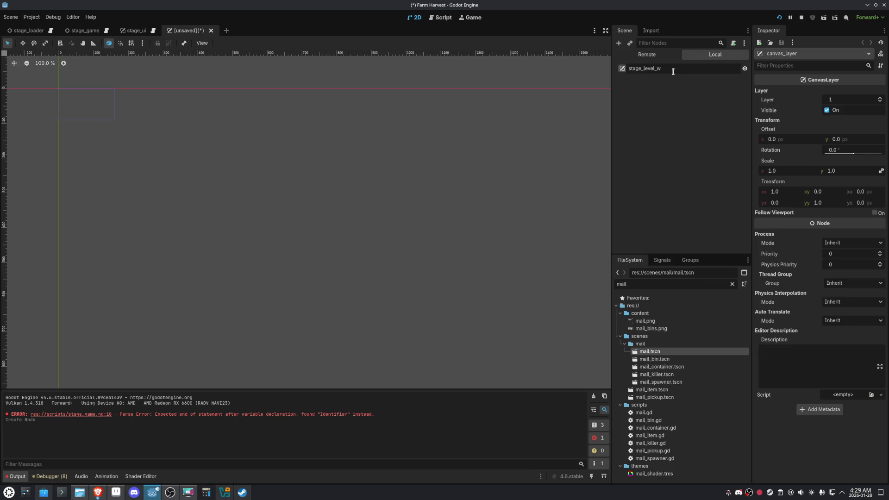
pyautogui.write('won')
pyautogui.press('Return')
pyautogui.hotkey('ctrl', 's')
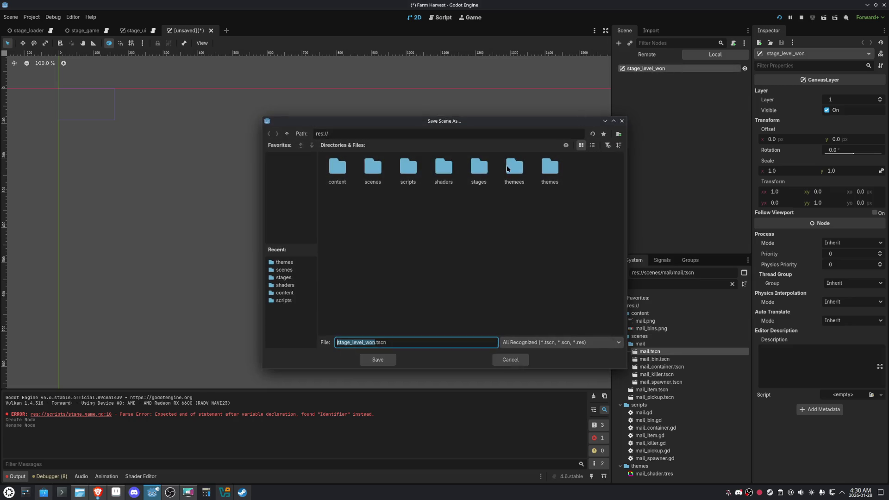
pyautogui.doubleClick(482, 170)
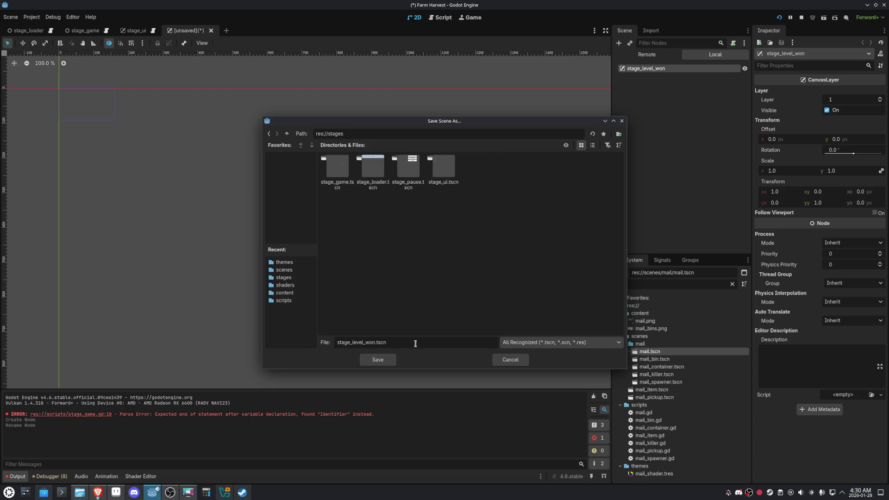
pyautogui.click(384, 363)
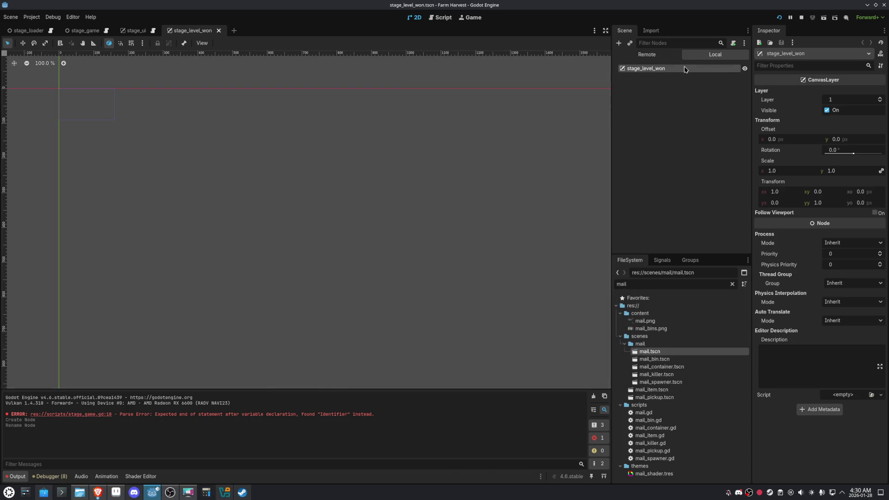
# Add a Label reading 'won!', size and position it, and save the scene
pyautogui.click(618, 42)
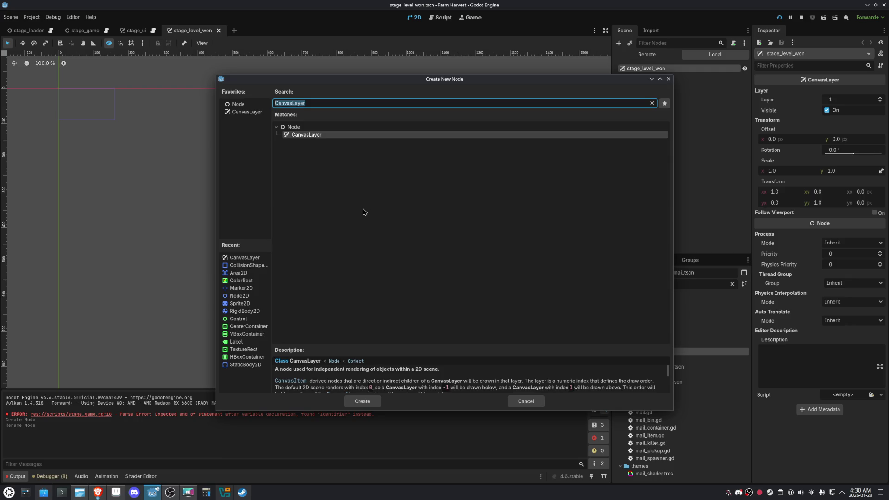
pyautogui.doubleClick(236, 341)
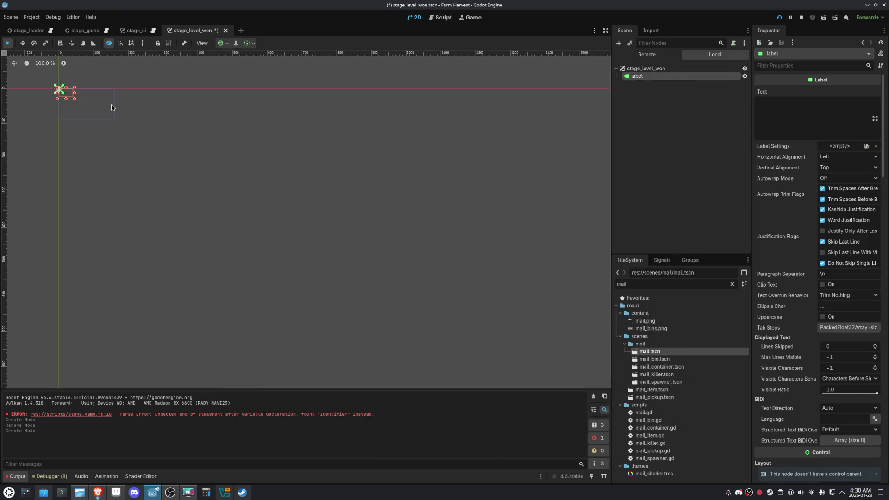
pyautogui.moveTo(75, 98); pyautogui.dragTo(278, 217)
pyautogui.scroll(10, 82, 95)
pyautogui.click(819, 118)
pyautogui.write('won!')
pyautogui.scroll(5, 375, 168)
pyautogui.moveTo(357, 337)
pyautogui.mouseDown()
pyautogui.moveTo(270, 277)
pyautogui.moveTo(138, 238)
pyautogui.moveTo(223, 283)
pyautogui.mouseUp()
pyautogui.click(380, 184)
pyautogui.hotkey('ctrl', 's')
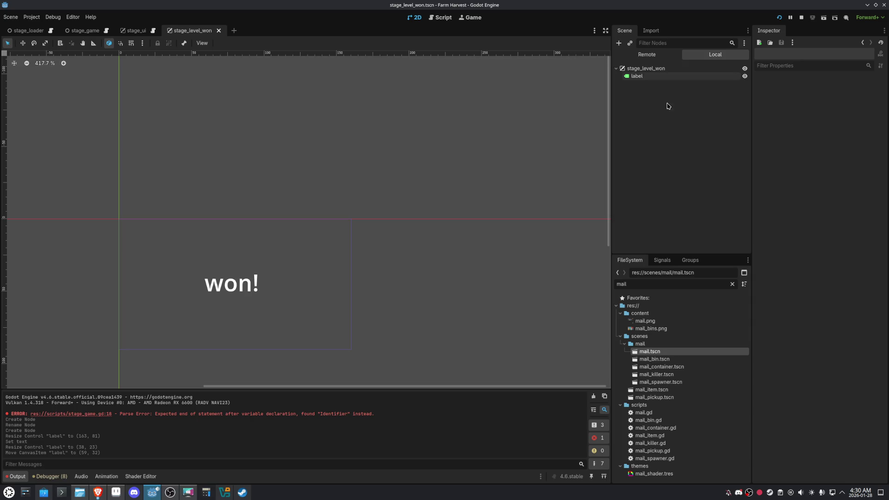
pyautogui.click(234, 31)
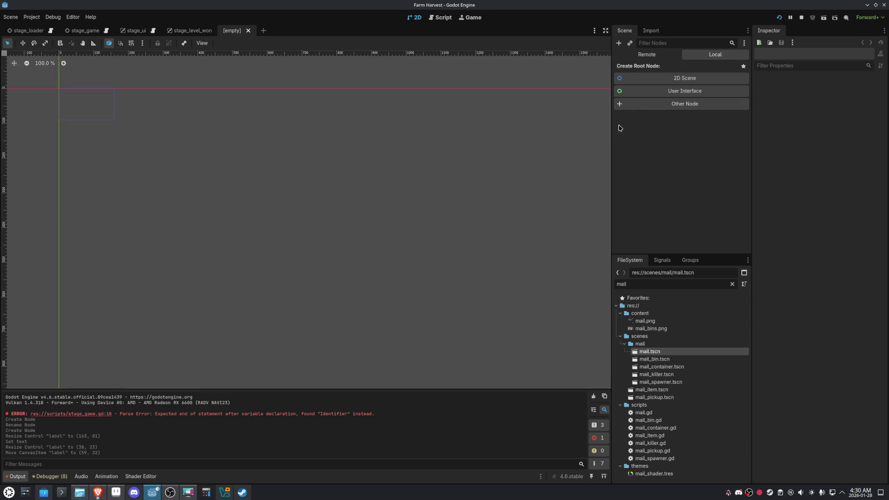
# Create a CanvasLayer root named stage_level_lost and save it as stage_level_lost.tscn
pyautogui.click(618, 104)
pyautogui.doubleClick(247, 112)
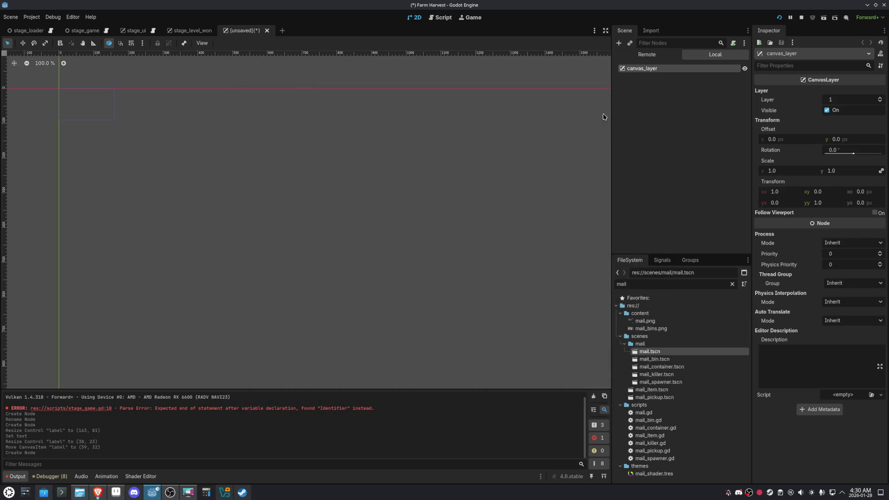
pyautogui.doubleClick(650, 69)
pyautogui.write('stage_level_lost')
pyautogui.press('Return')
pyautogui.hotkey('ctrl', 's')
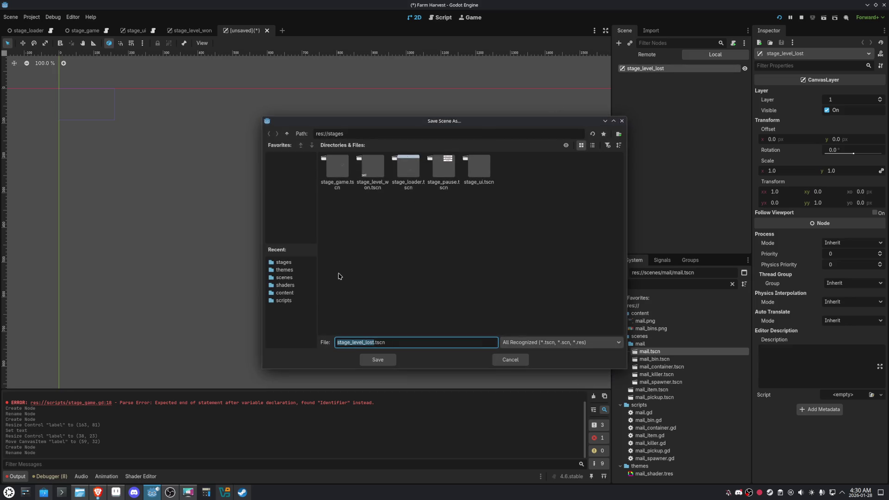
pyautogui.click(378, 360)
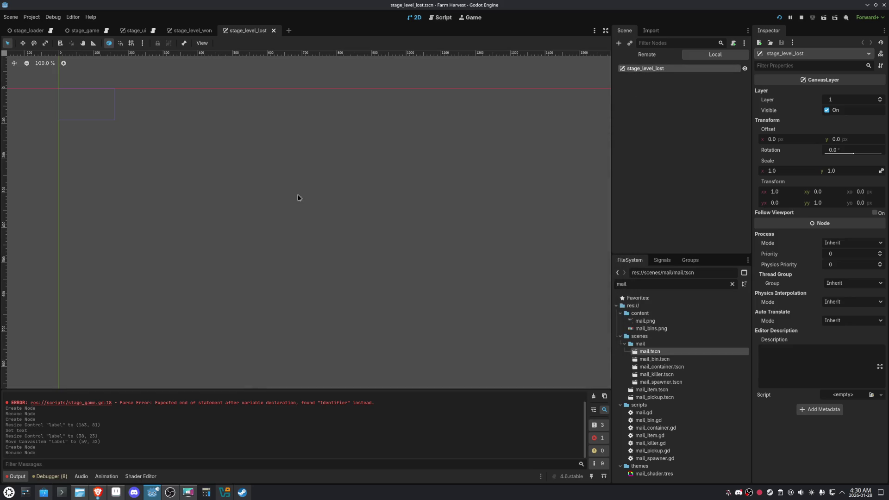
# After glancing at the stage_level_won scene, add a Label child node to stage_level_lost
pyautogui.scroll(5, 402, 272)
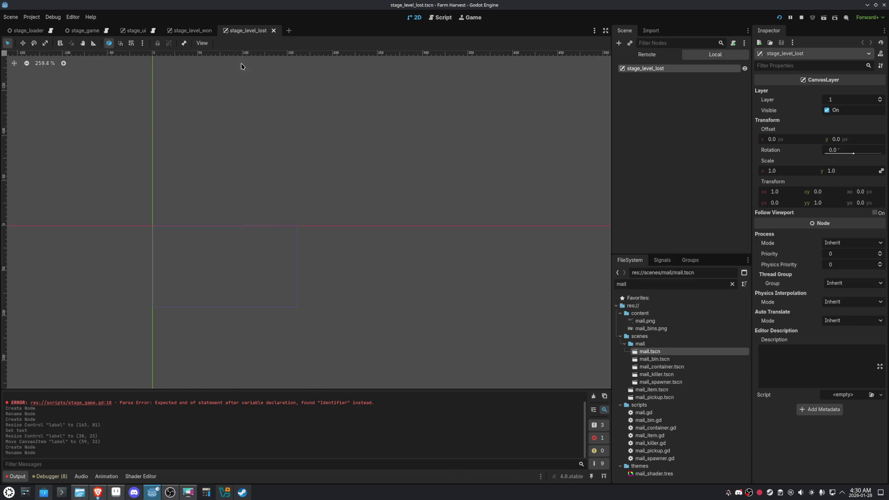
pyautogui.click(191, 30)
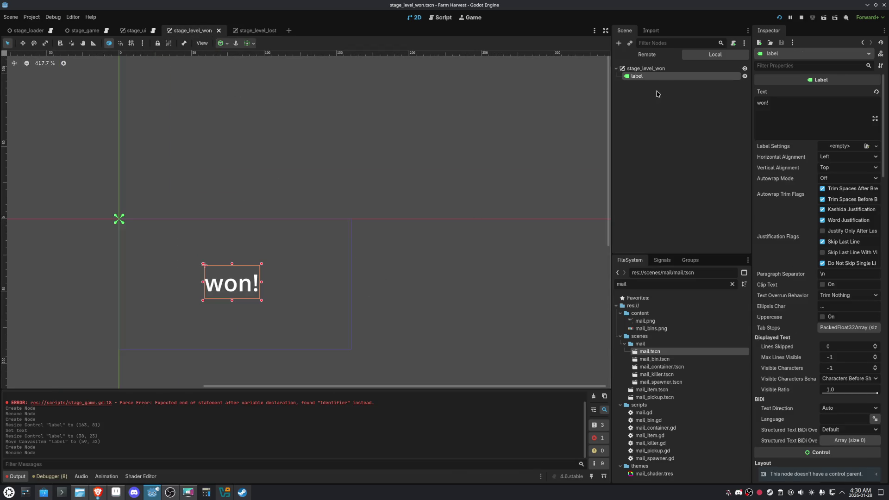
pyautogui.click(255, 29)
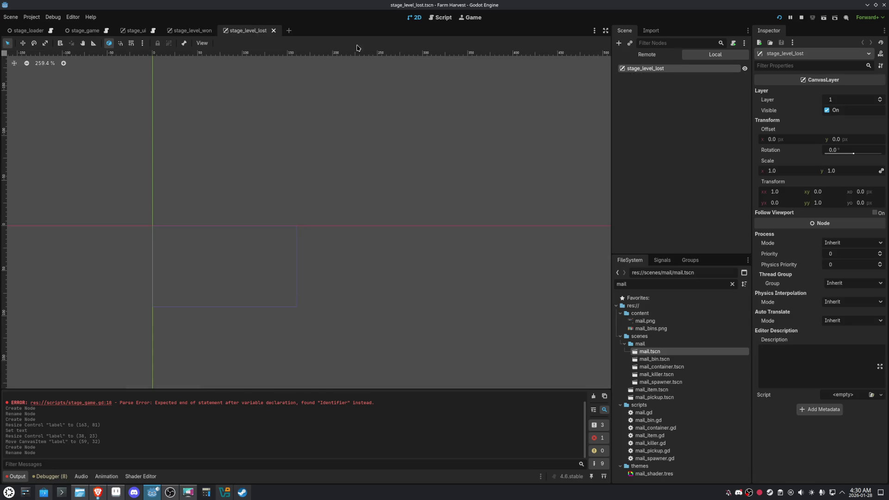
pyautogui.hotkey('ctrl', 'a')
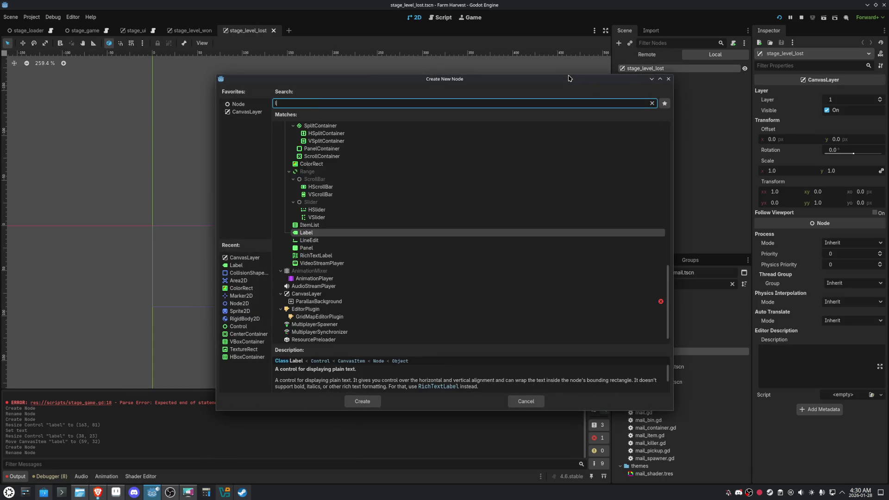
pyautogui.write('level')
pyautogui.press('BackSpace')
pyautogui.press('BackSpace')
pyautogui.press('BackSpace')
pyautogui.write('bel')
pyautogui.press('BackSpace')
pyautogui.press('BackSpace')
pyautogui.press('BackSpace')
pyautogui.write('abel')
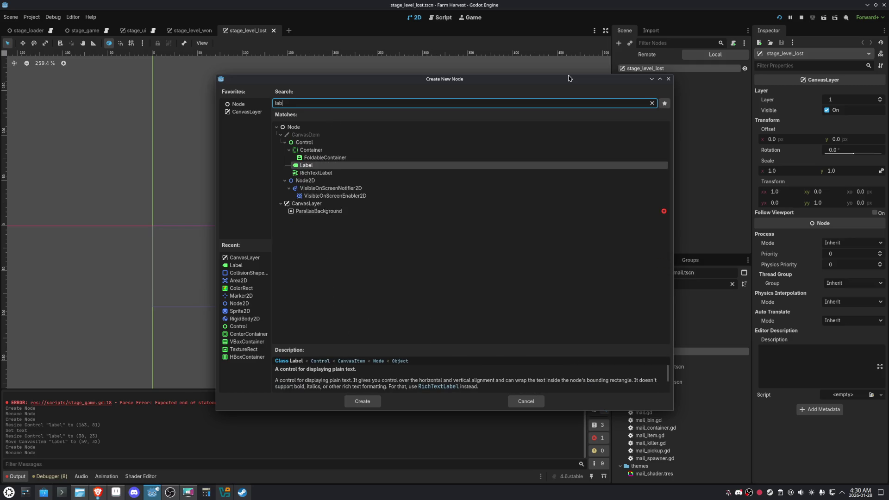
pyautogui.press('Return')
# Set the label text to 'lost!', move it down and right, and save the scene
pyautogui.click(800, 111)
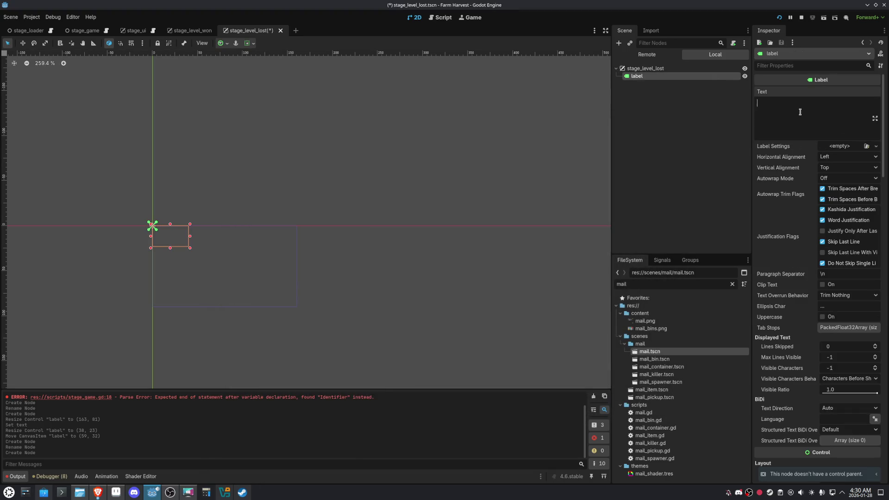
pyautogui.write('lost!')
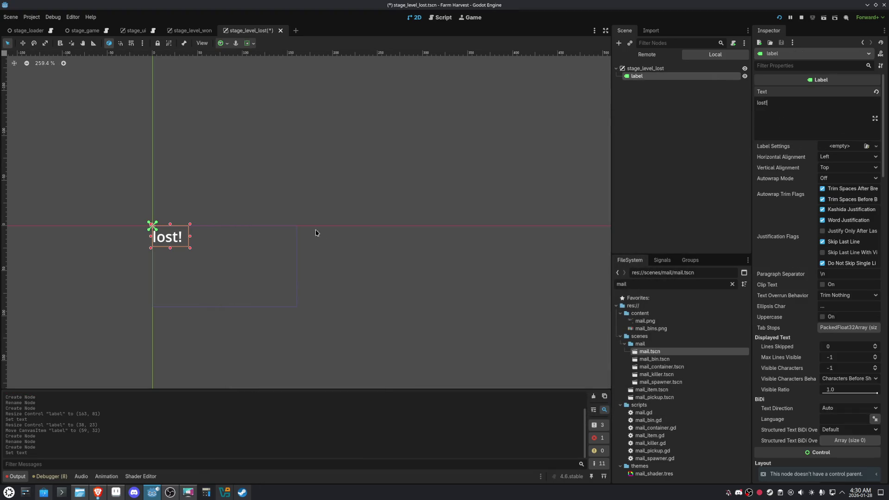
pyautogui.moveTo(180, 234); pyautogui.dragTo(231, 264)
pyautogui.click(248, 260)
pyautogui.hotkey('ctrl', 's')
pyautogui.click(443, 17)
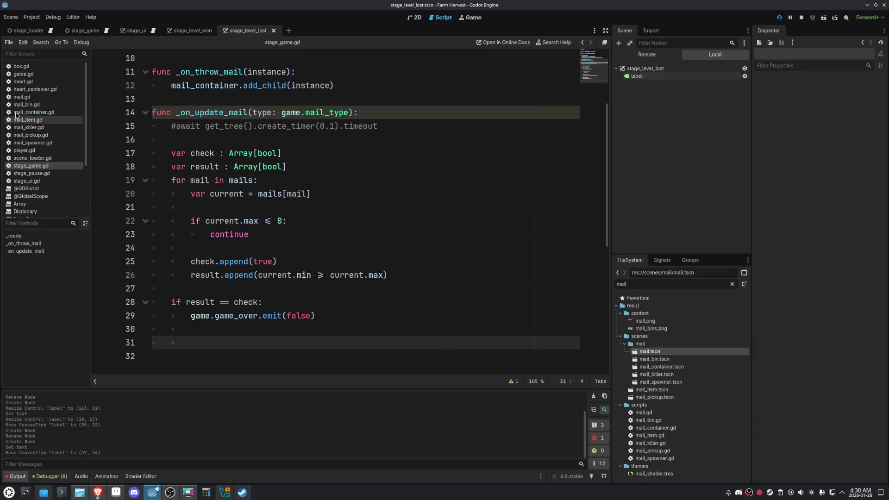
# In game.gd's stages dictionary, add a won entry loading stage_level_won.tscn
pyautogui.click(23, 74)
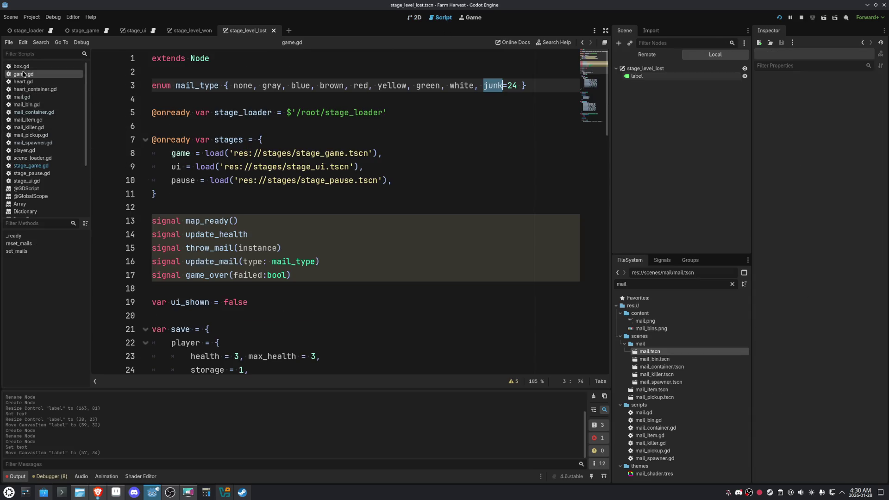
pyautogui.click(411, 179)
pyautogui.press('Return')
pyautogui.press('Return')
pyautogui.write('won = load')
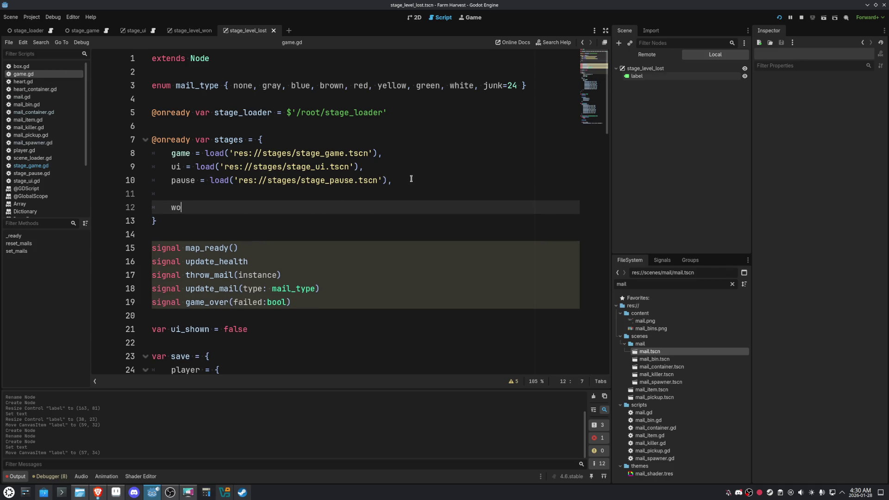
pyautogui.write('(')
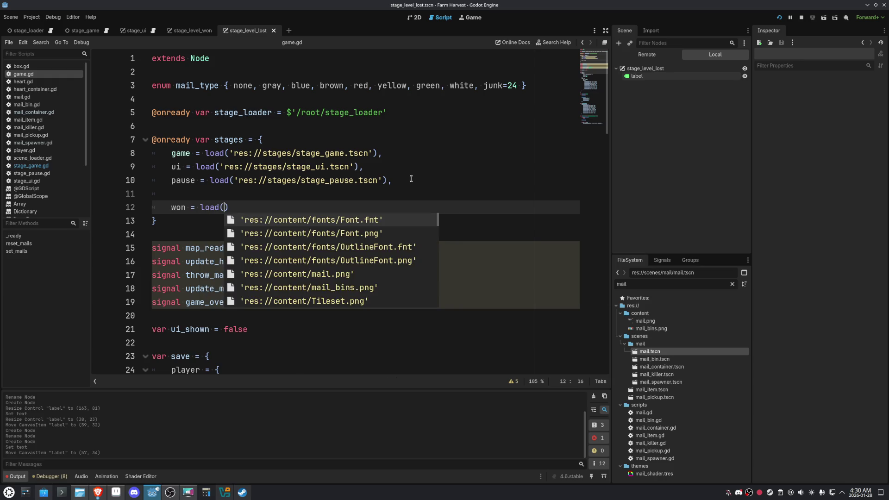
pyautogui.press('Down')
pyautogui.press('Down')
pyautogui.press('Down')
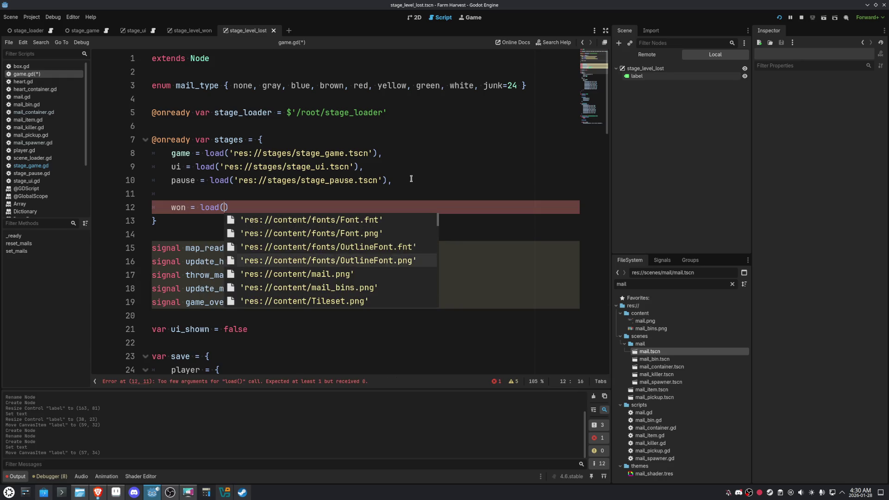
pyautogui.press('Down')
pyautogui.press('Down')
pyautogui.press('Down')
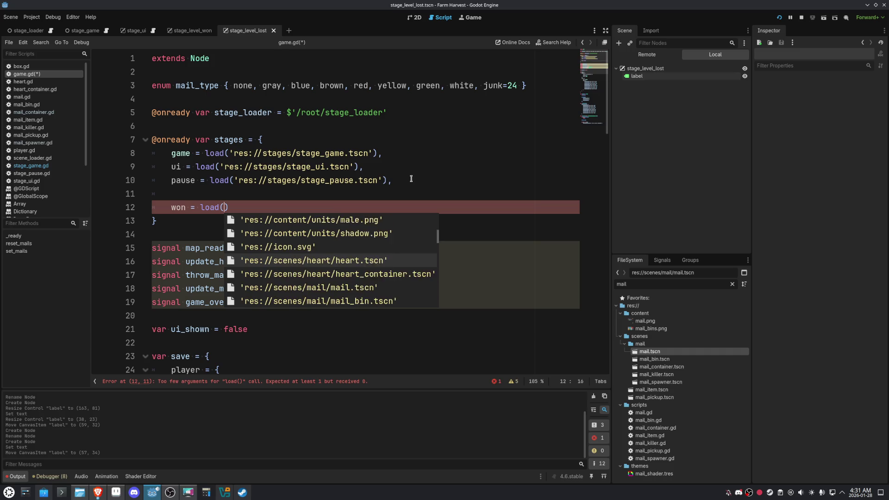
pyautogui.write('stage_')
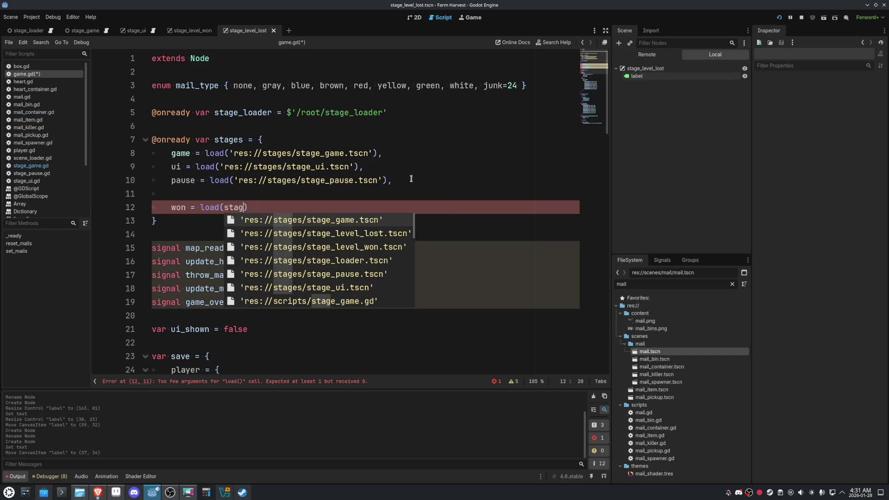
pyautogui.press('Down')
pyautogui.press('Down')
pyautogui.press('Down')
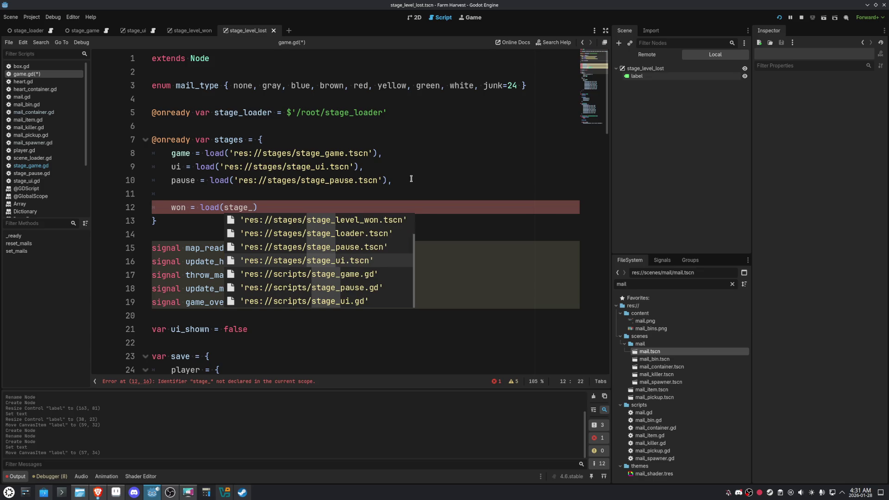
pyautogui.press('Up')
pyautogui.press('Up')
pyautogui.press('Up')
pyautogui.press('Up')
pyautogui.press('Up')
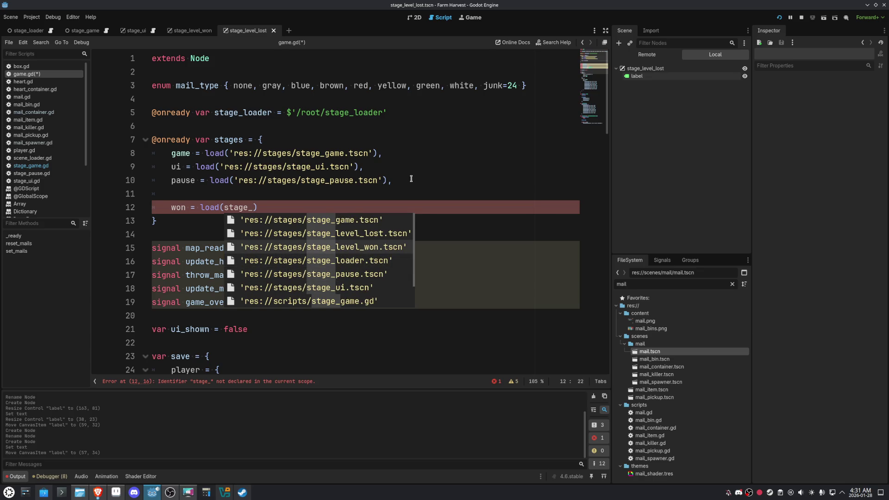
pyautogui.press('Return')
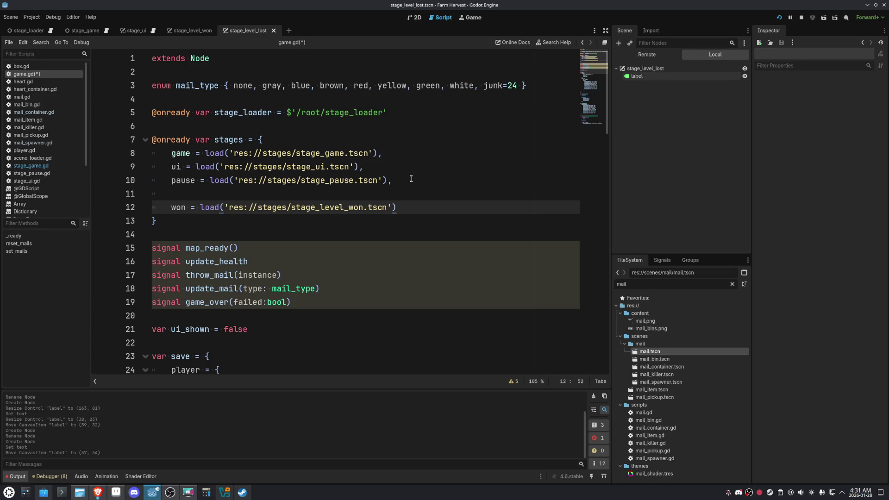
# Duplicate that line into a lost entry loading stage_level_lost.tscn and save game.gd
pyautogui.hotkey('ctrl', 'shift', 'd')
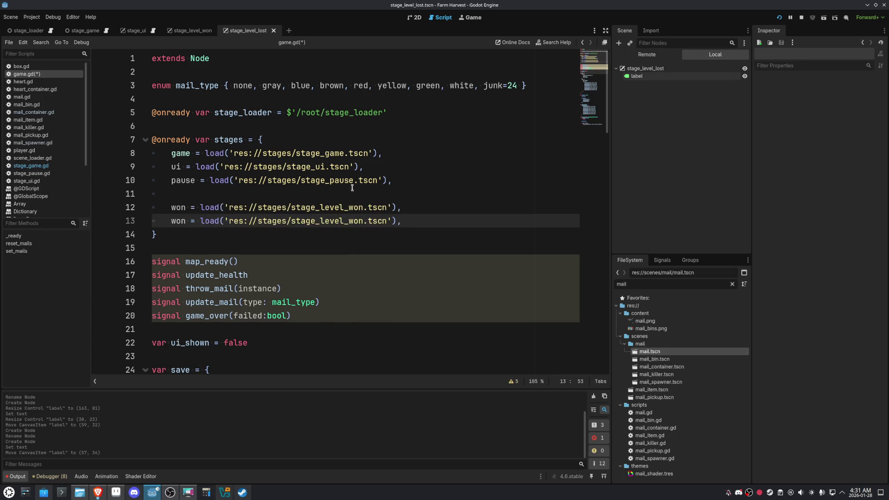
pyautogui.doubleClick(178, 222)
pyautogui.write('lost')
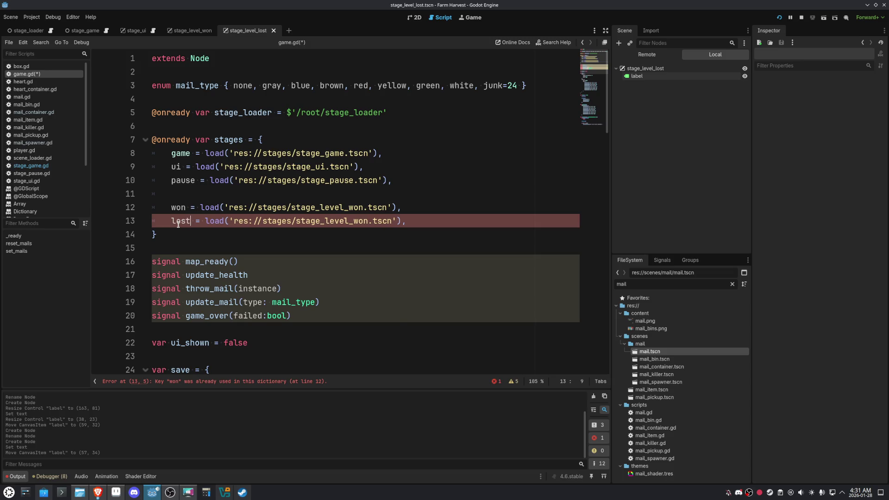
pyautogui.press('Escape')
pyautogui.doubleClick(358, 221)
pyautogui.write('lost')
pyautogui.click(497, 181)
pyautogui.hotkey('ctrl', 's')
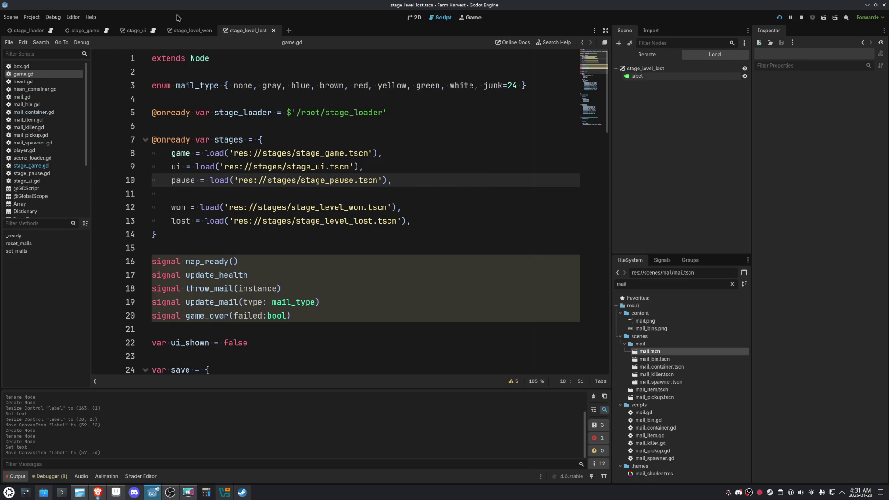
pyautogui.click(93, 33)
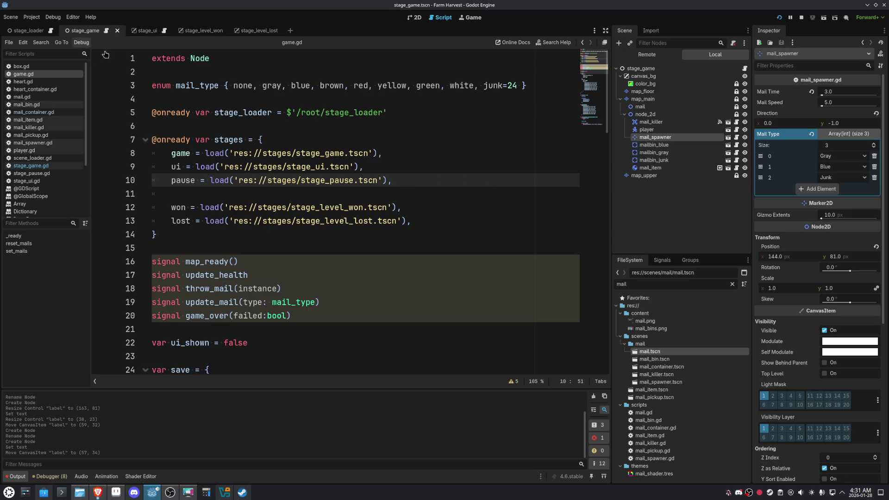
# Under the result check in stage_game.gd, add var stage_ui = game.stage_loader.stage_stage('stage_ui')
pyautogui.click(746, 68)
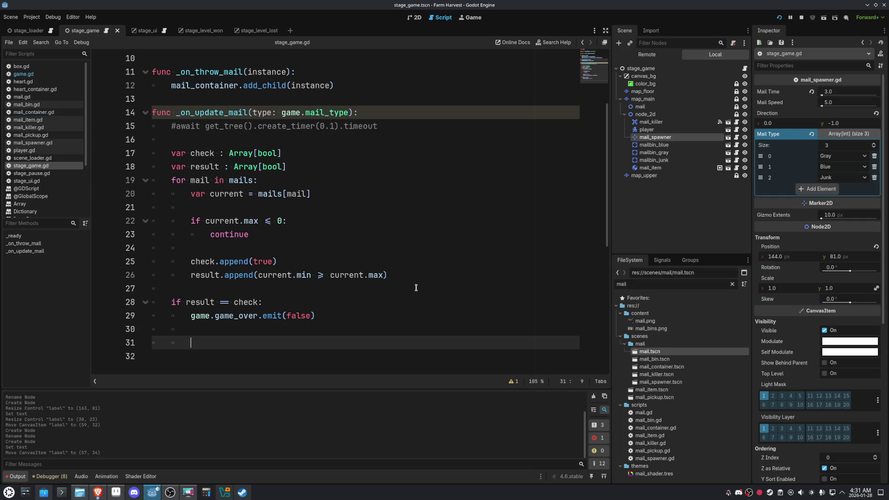
pyautogui.press('Up')
pyautogui.press('Up')
pyautogui.press('Up')
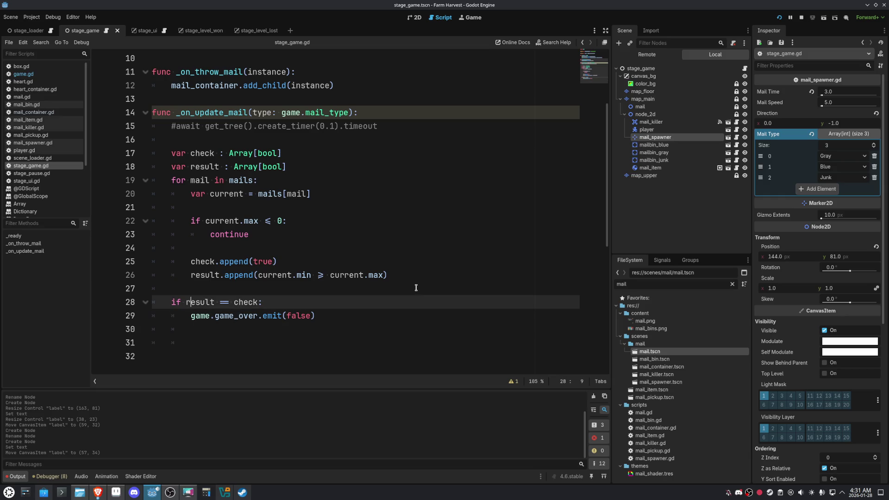
pyautogui.press('Return')
pyautogui.press('Return')
pyautogui.press('Up')
pyautogui.write('var')
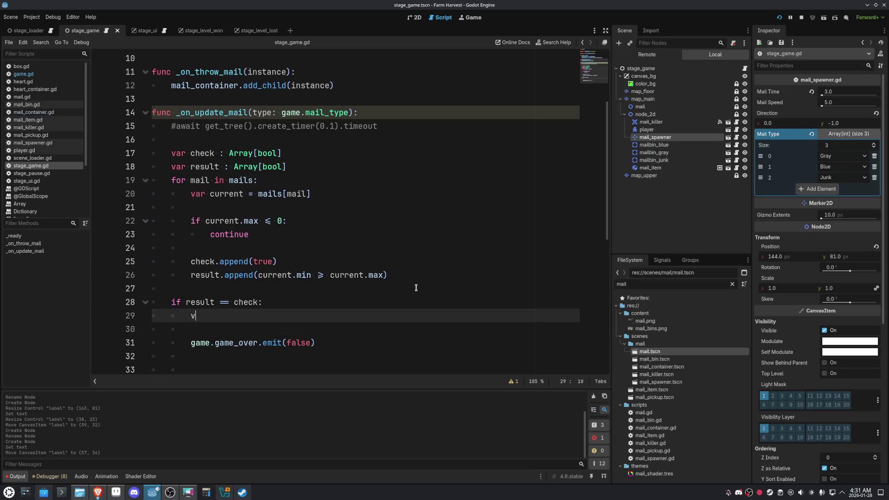
pyautogui.write('stagE')
pyautogui.write('_u')
pyautogui.write('i')
pyautogui.write('game.stages')
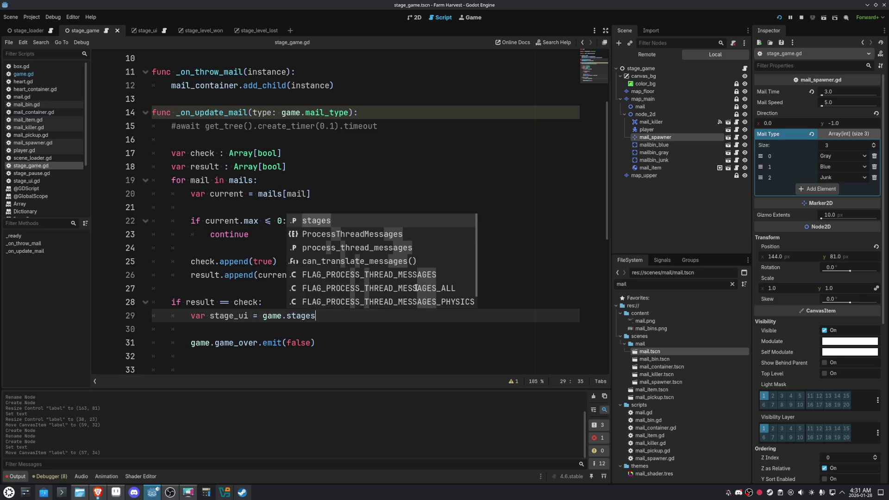
pyautogui.write('.')
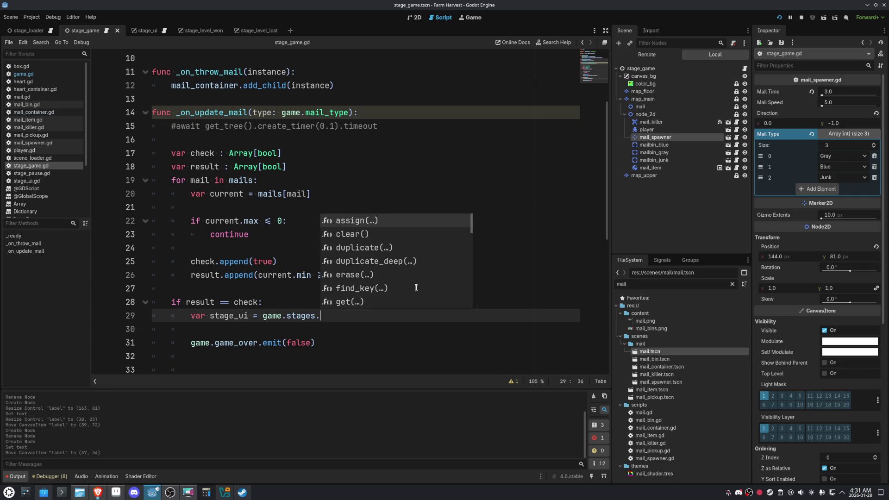
pyautogui.press('BackSpace')
pyautogui.press('BackSpace')
pyautogui.write('_')
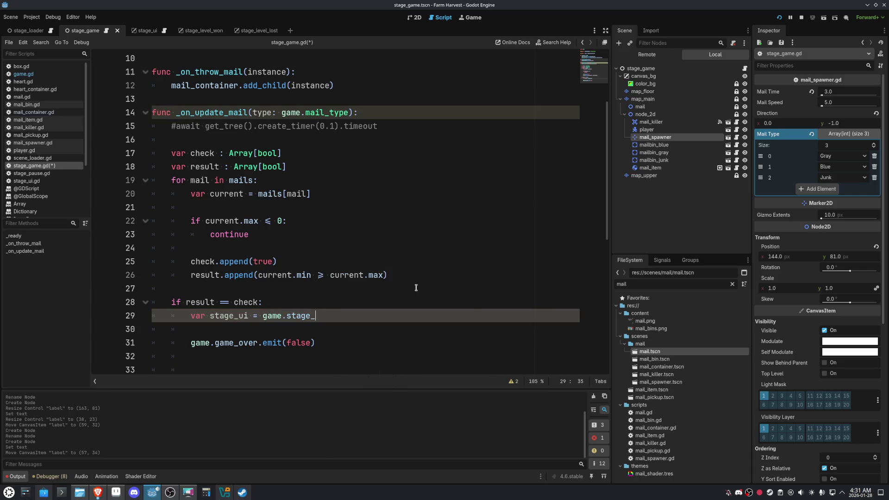
pyautogui.write('o')
pyautogui.press('Return')
pyautogui.write('.stage_sta')
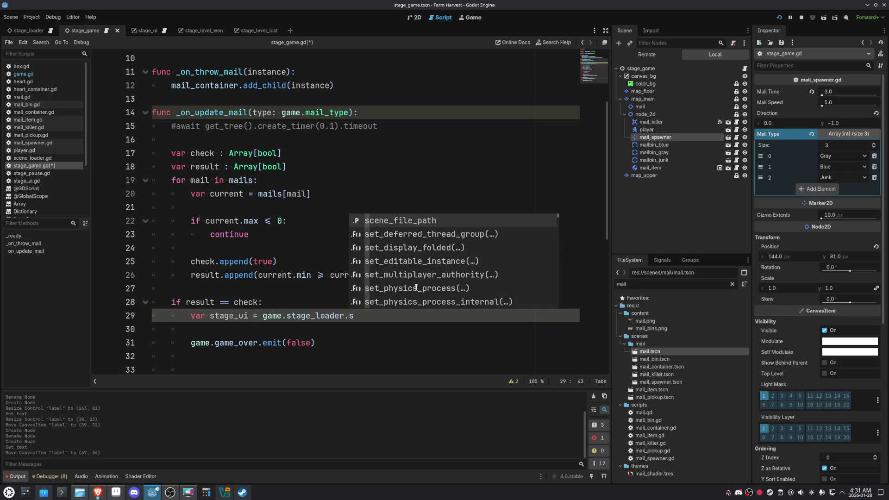
pyautogui.write("ge('stage_")
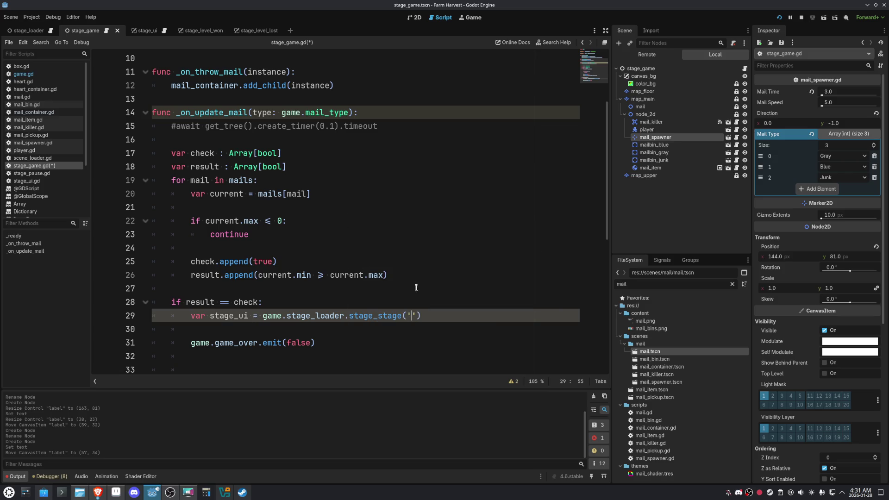
pyautogui.write('ui')
# Add an 'if stage_ui:' block that calls stage_ui.queue_free()
pyautogui.scroll(-2, 416, 288)
pyautogui.click(323, 277)
pyautogui.click(383, 244)
pyautogui.press('Return')
pyautogui.press('Return')
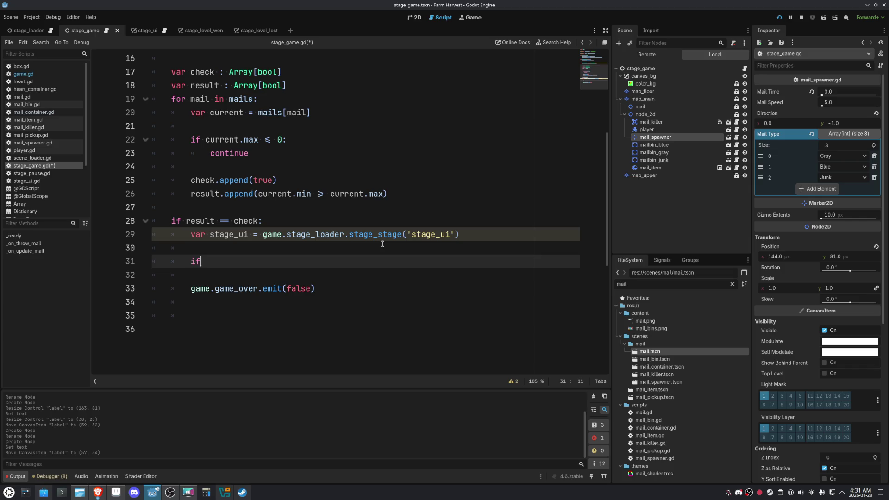
pyautogui.press('BackSpace')
pyautogui.press('BackSpace')
pyautogui.write('stage_ui')
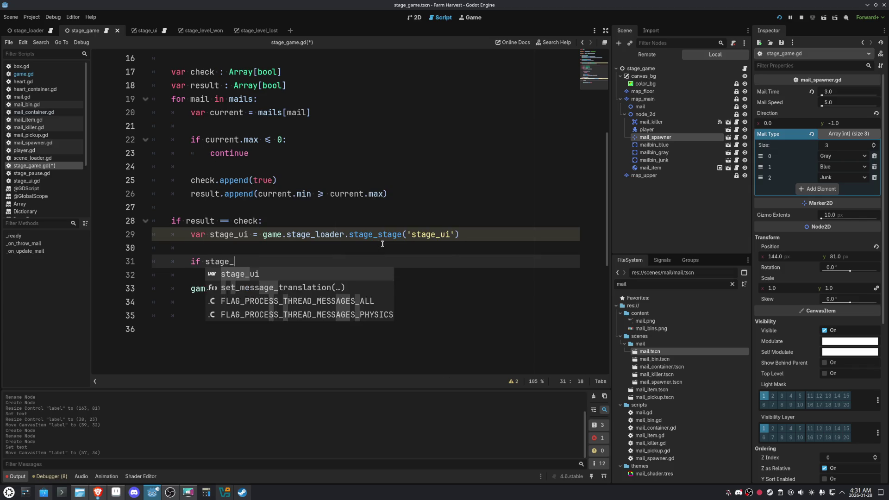
pyautogui.write(':')
pyautogui.press('Return')
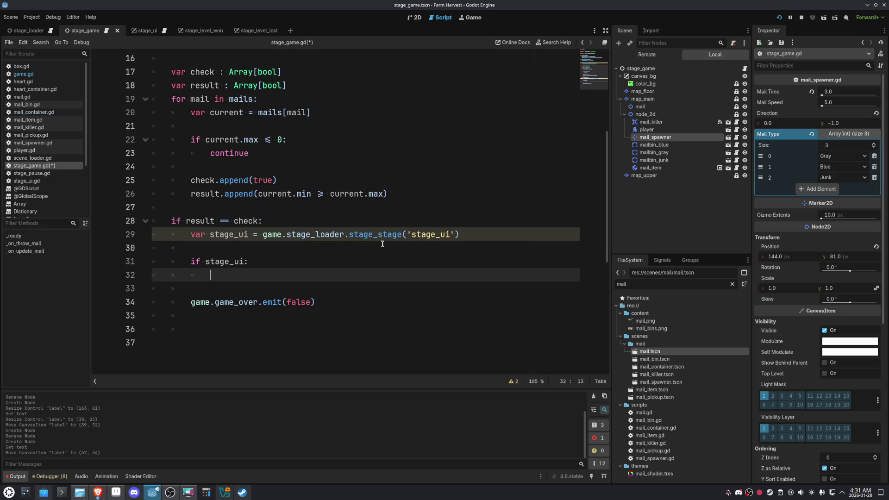
pyautogui.write('_')
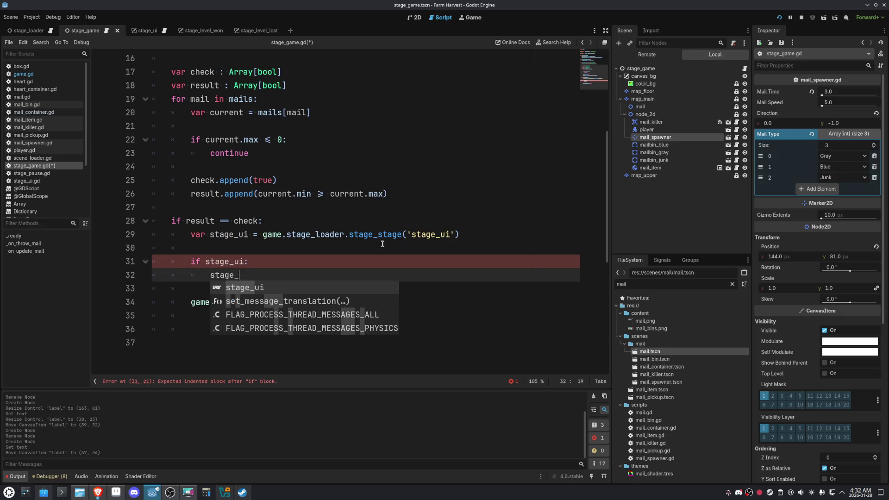
pyautogui.write('queue_f')
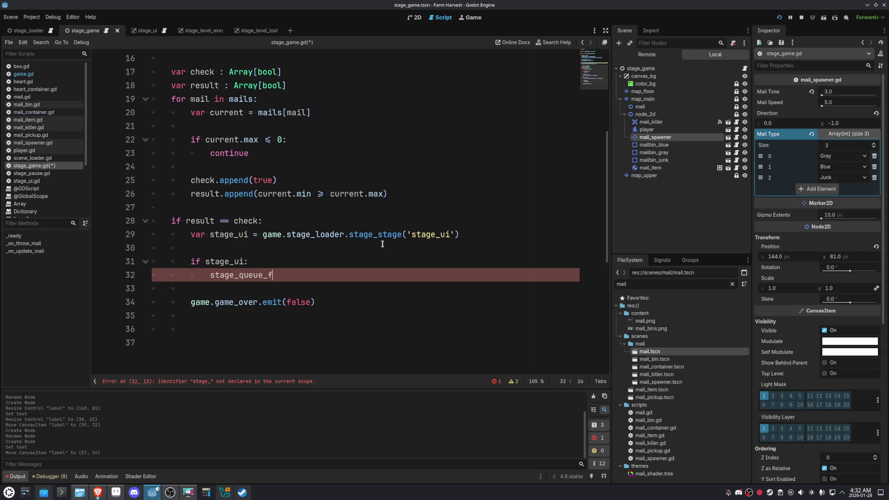
pyautogui.write('(')
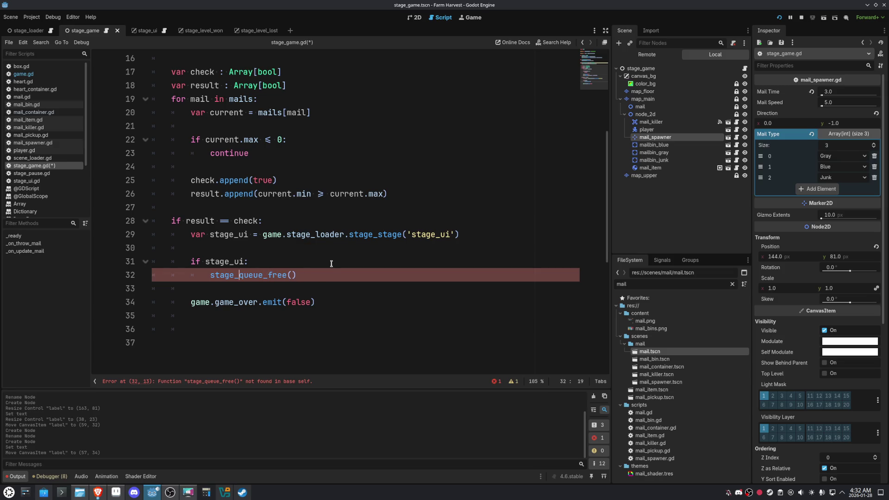
pyautogui.write('.')
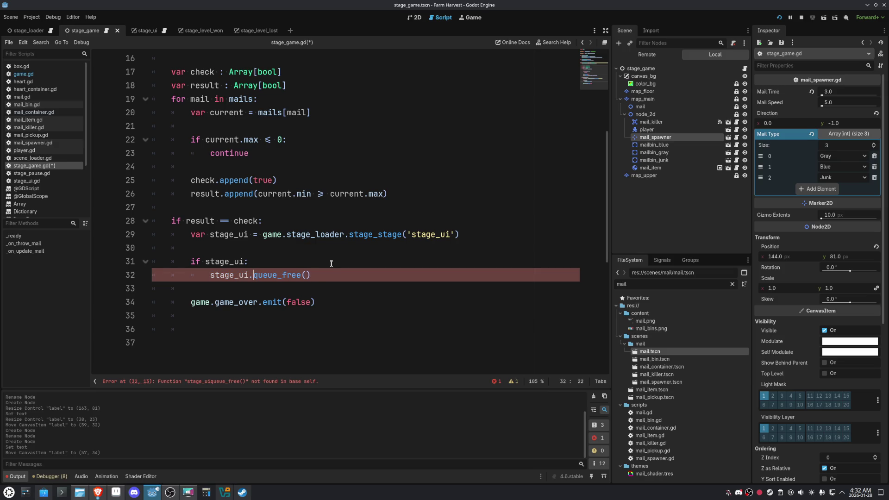
pyautogui.press('Up')
pyautogui.press('Up')
pyautogui.press('Up')
pyautogui.scroll(-2, 339, 260)
pyautogui.click(309, 247)
# Insert game.stage_loader.change_stage([game.stages.won]) above game.game_over.emit(false) and remove the extra blank line
pyautogui.press('Up')
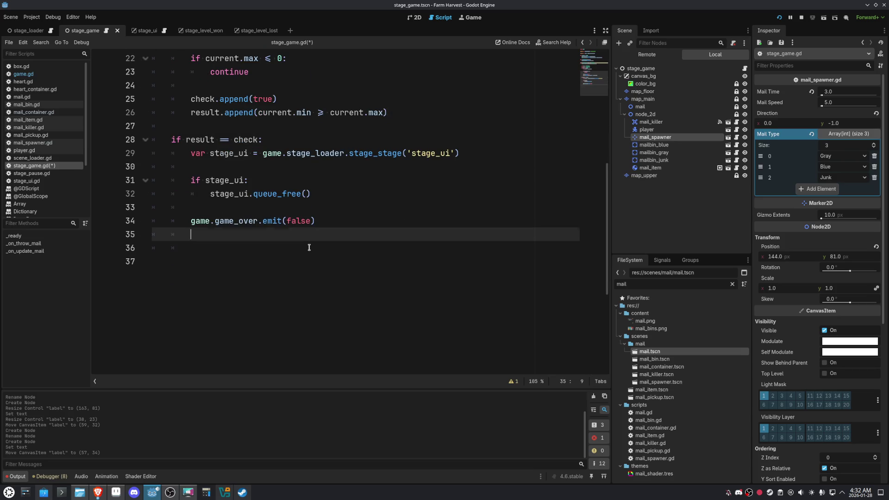
pyautogui.press('Up')
pyautogui.press('Up')
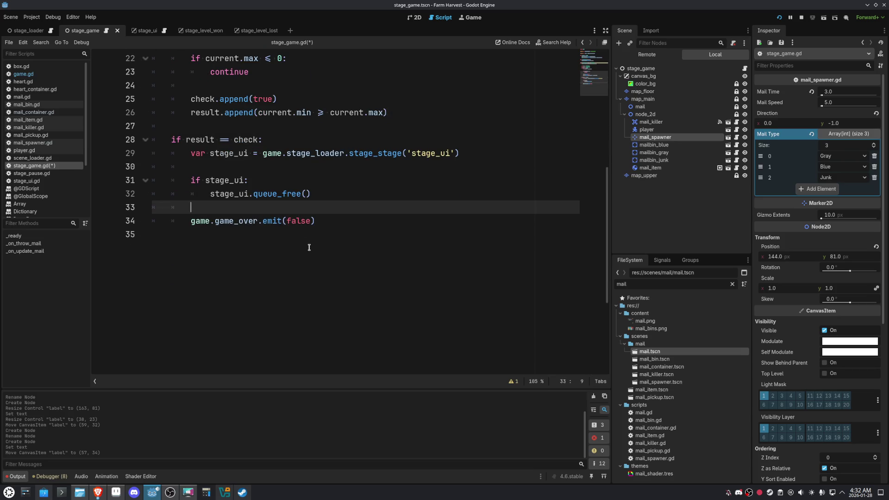
pyautogui.press('Return')
pyautogui.press('Return')
pyautogui.press('Up')
pyautogui.write('.')
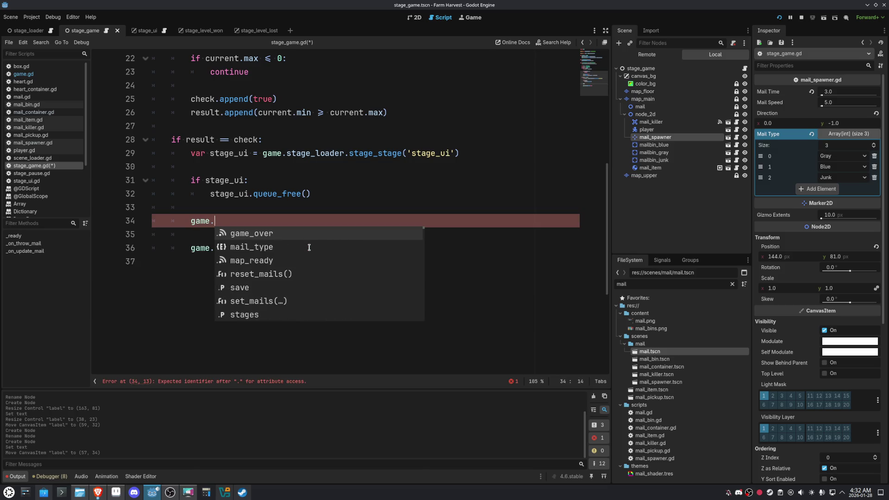
pyautogui.write('sta')
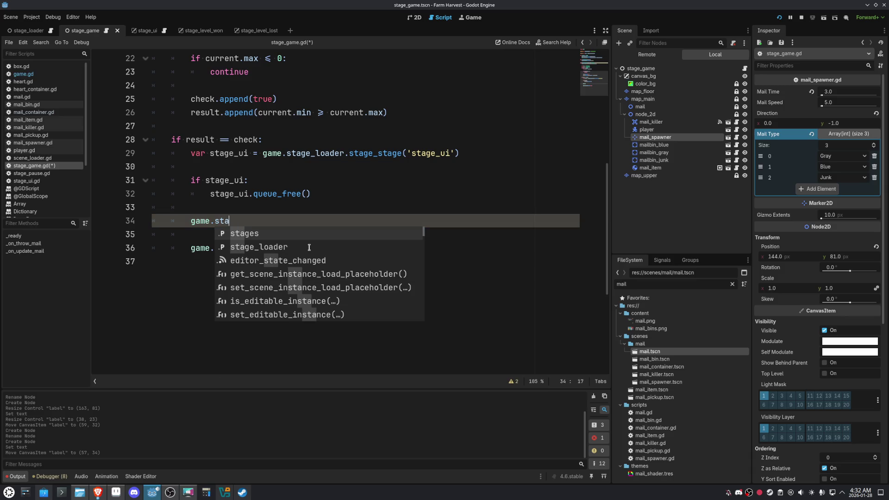
pyautogui.press('Down')
pyautogui.press('Down')
pyautogui.press('Return')
pyautogui.hotkey('ctrl', 'shift', 'Left')
pyautogui.write('stage_loader.cha')
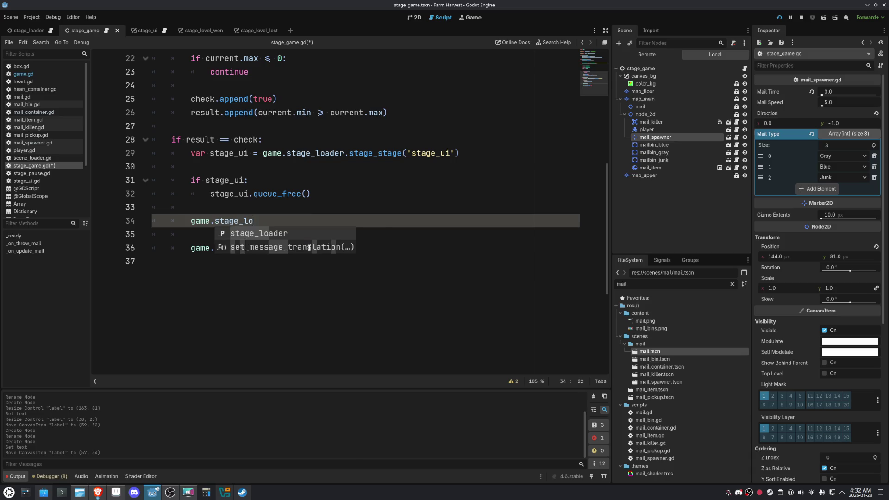
pyautogui.write('nge_')
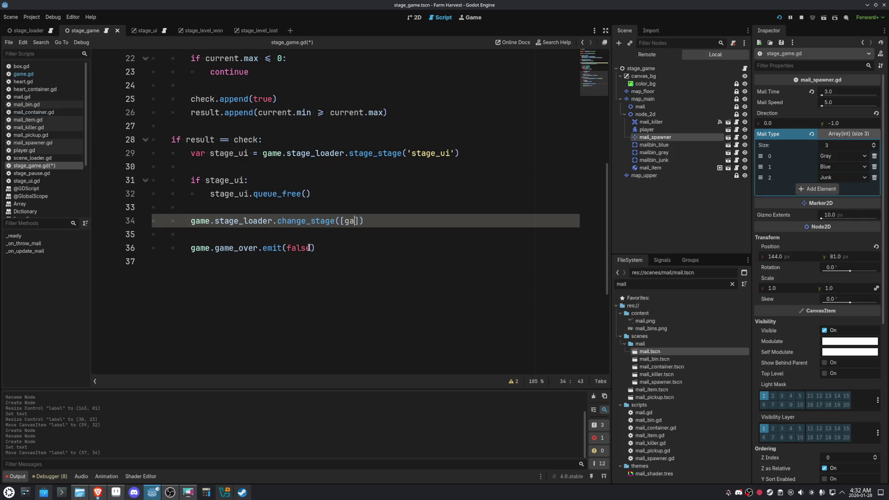
pyautogui.write('stage([game.stages.')
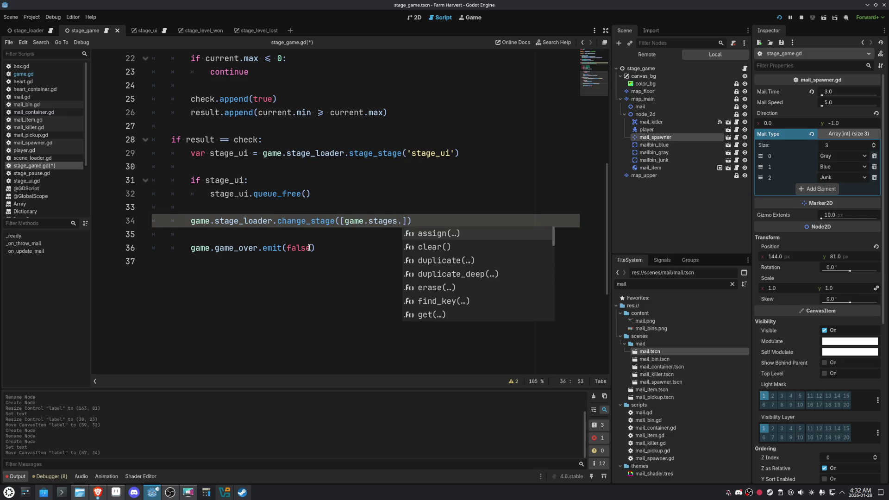
pyautogui.scroll(2, 330, 193)
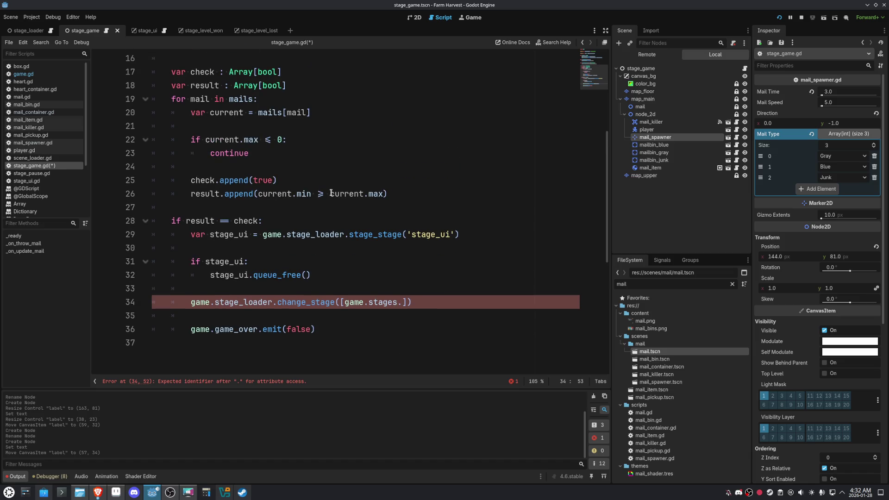
pyautogui.scroll(1, 331, 193)
pyautogui.scroll(-1, 331, 193)
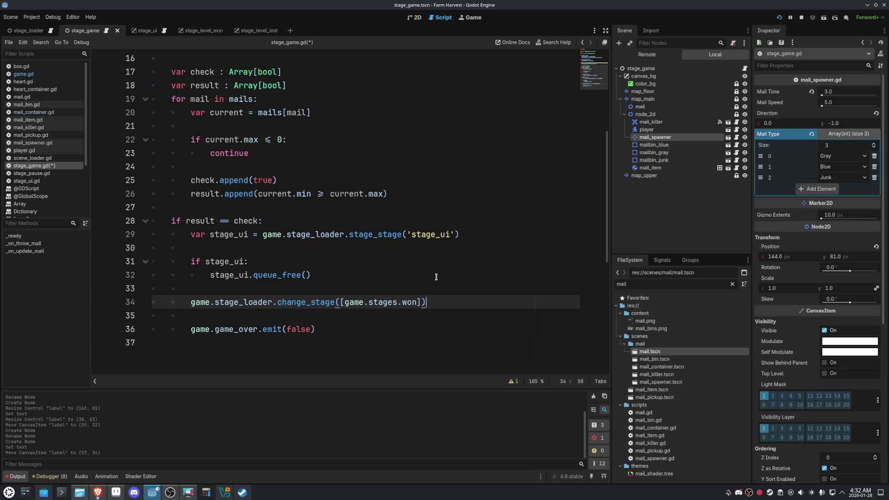
pyautogui.press('Down')
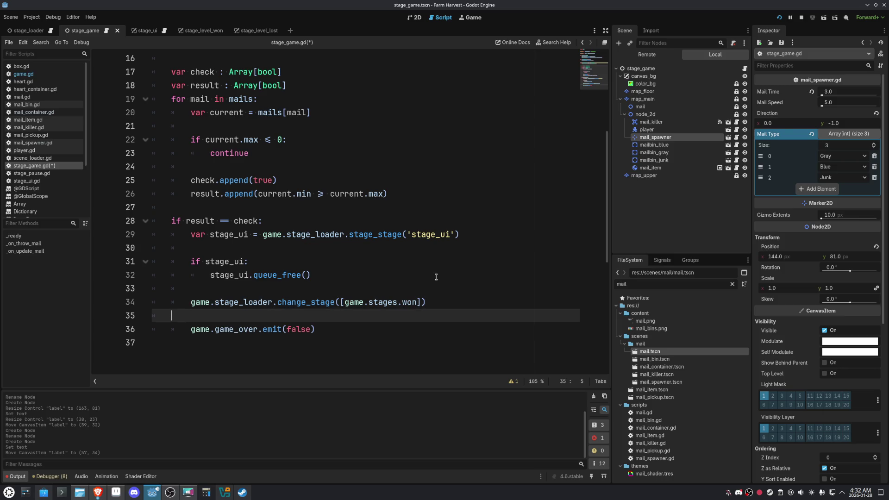
pyautogui.press('BackSpace')
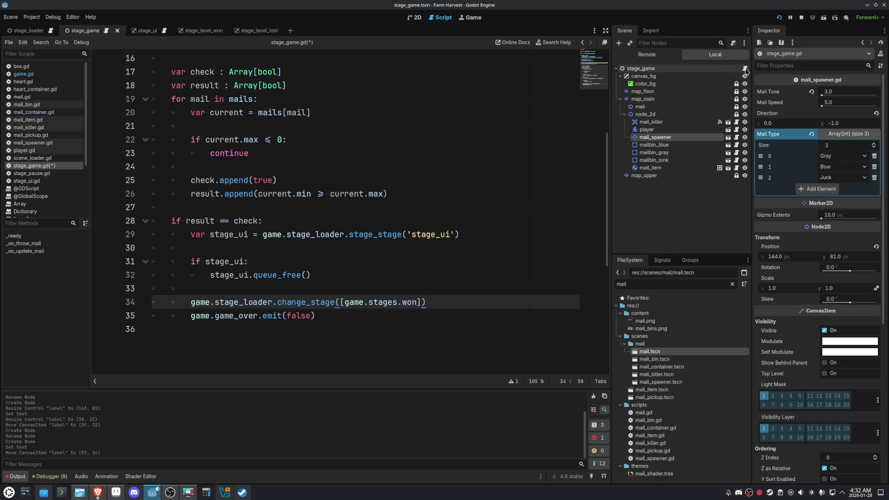
# Select the gray, blue and junk mail counts in game.gd, then undo them back to 5, 2, 5
pyautogui.click(29, 75)
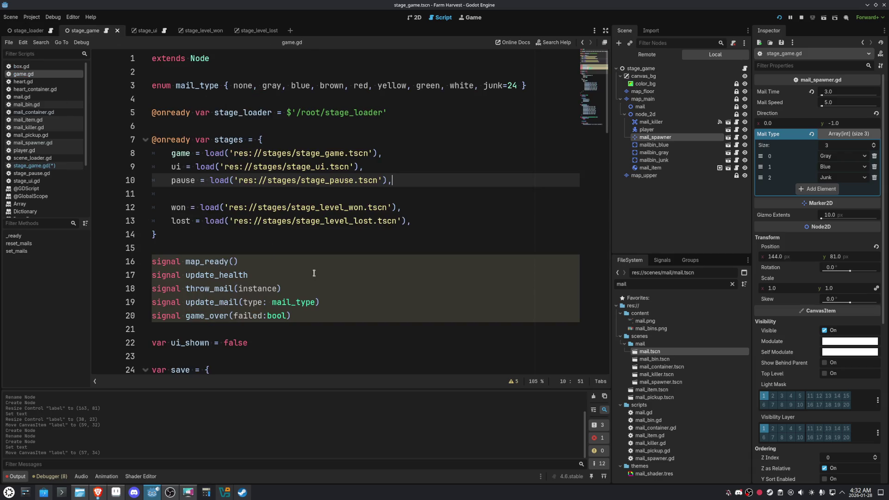
pyautogui.scroll(-14, 314, 273)
pyautogui.scroll(-4, 366, 279)
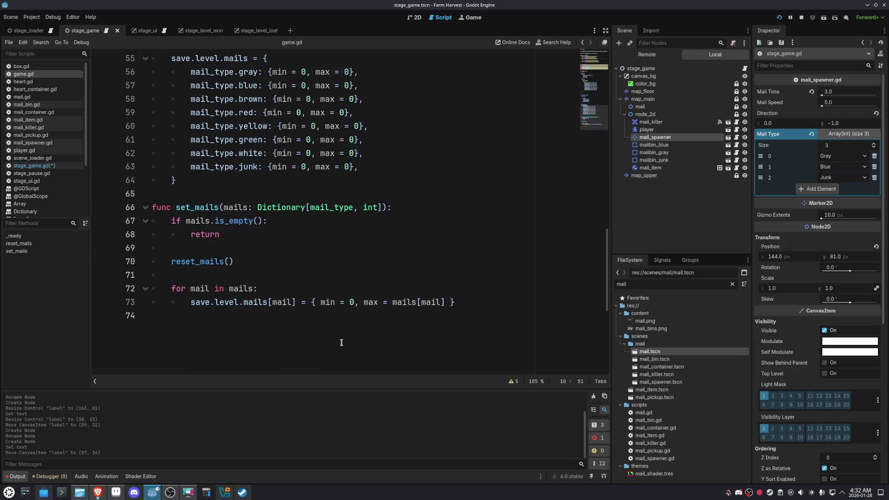
pyautogui.scroll(4, 402, 249)
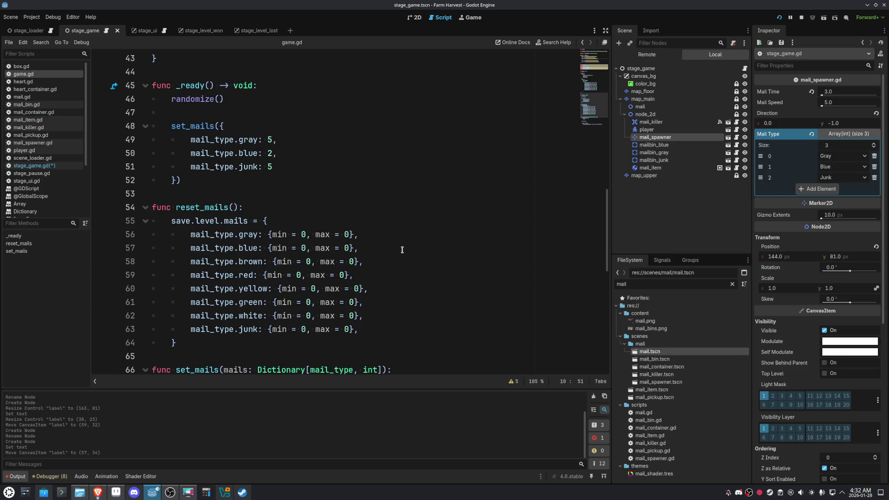
pyautogui.scroll(3, 376, 243)
pyautogui.doubleClick(269, 262)
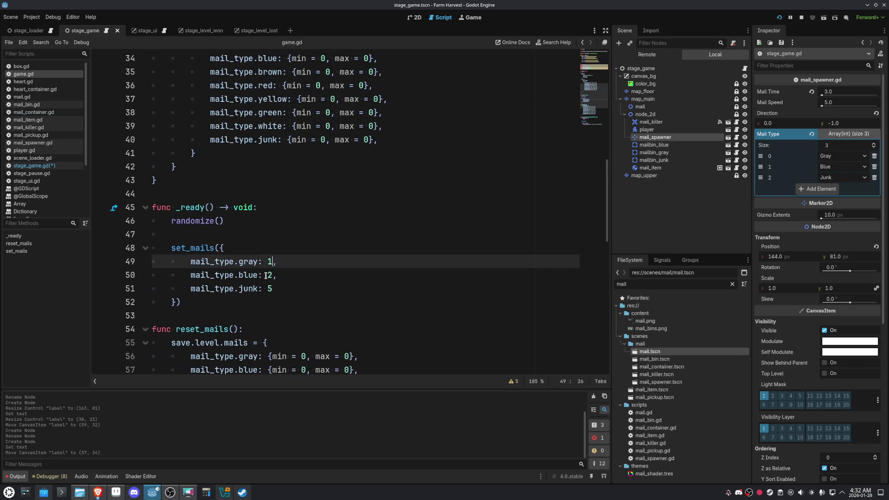
pyautogui.moveTo(265, 275); pyautogui.dragTo(274, 276)
pyautogui.doubleClick(270, 289)
pyautogui.click(348, 276)
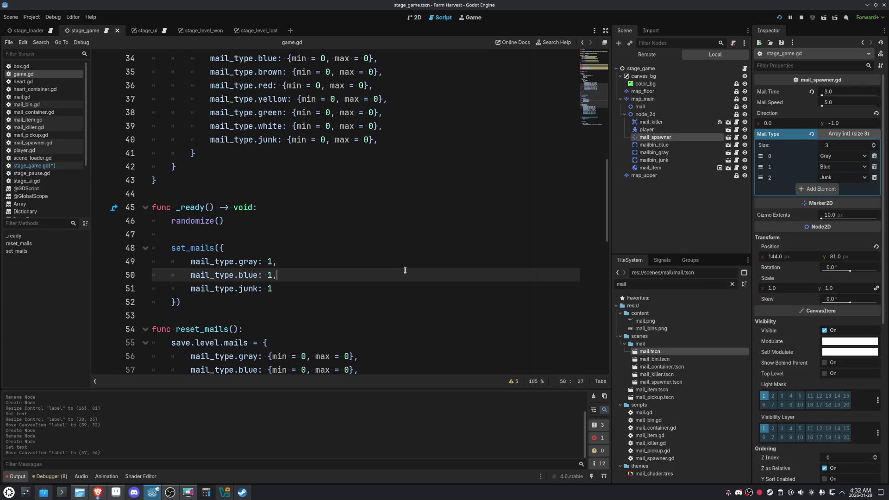
pyautogui.press('Up')
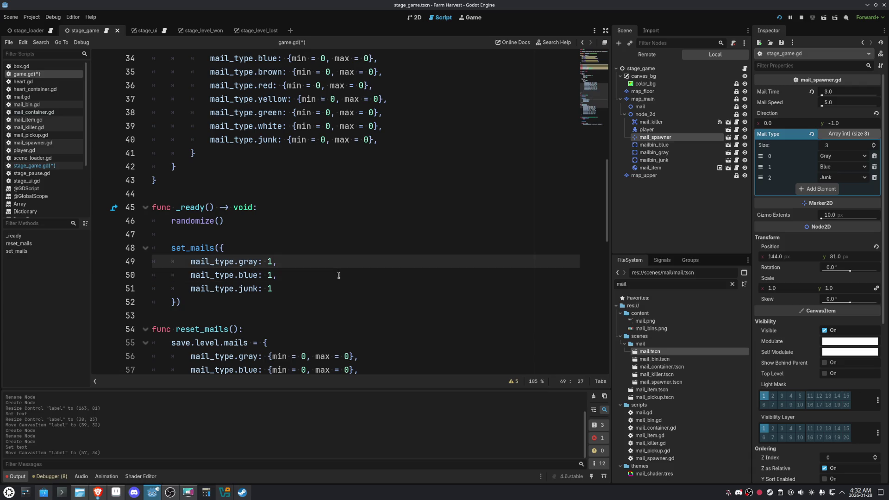
pyautogui.hotkey('ctrl', 'z')
pyautogui.hotkey('ctrl', 'z')
pyautogui.hotkey('ctrl', 'z')
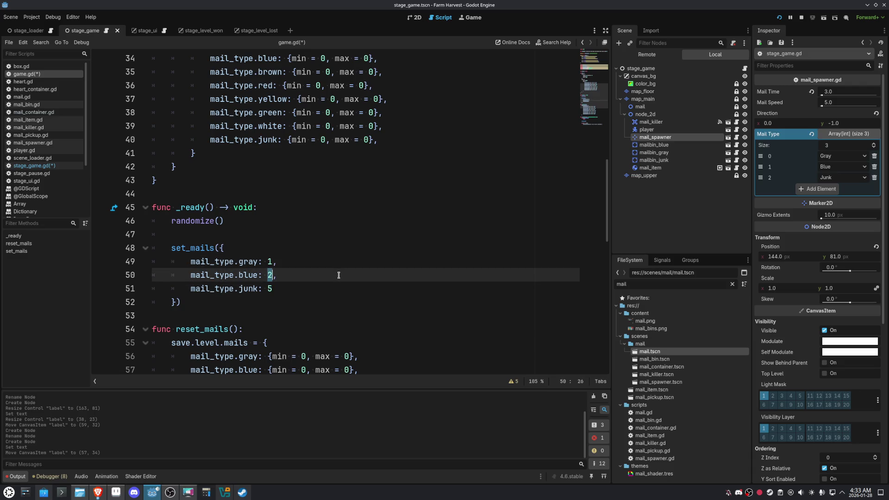
# Comment out the gray and blue mail requirements and run the game with F5
pyautogui.hotkey('ctrl', 'k')
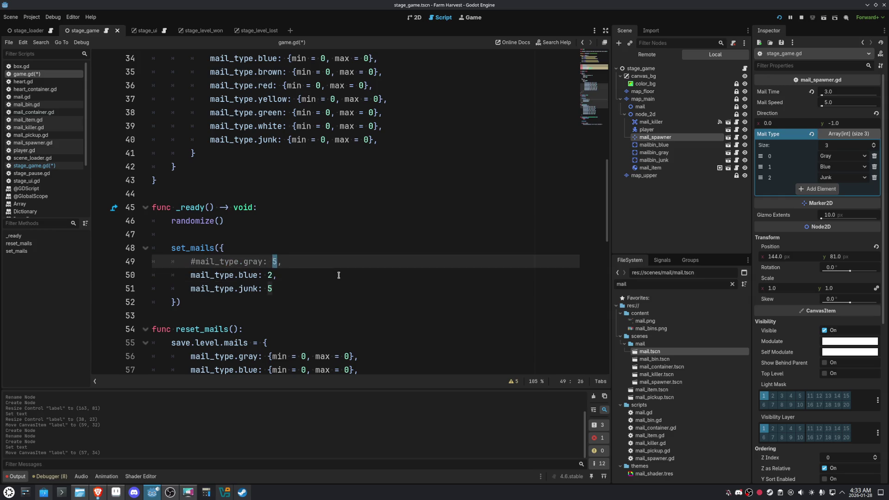
pyautogui.press('Down')
pyautogui.hotkey('ctrl', 'k')
pyautogui.press('Down')
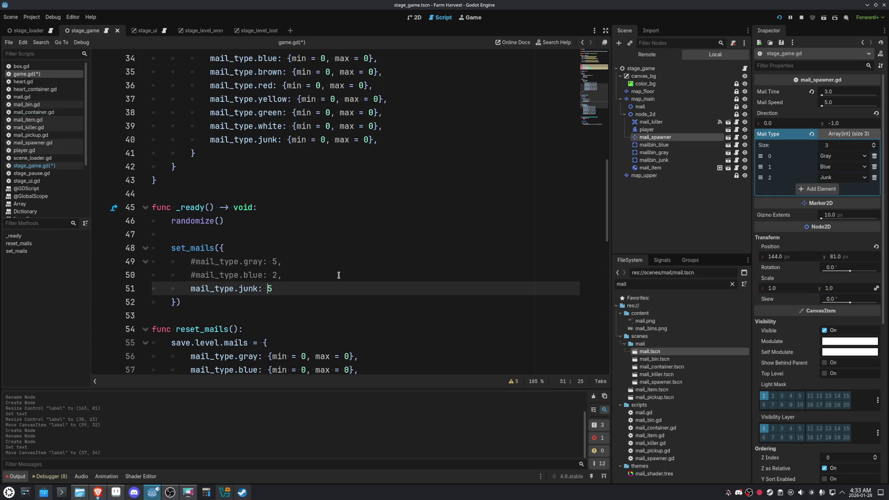
pyautogui.press('F5')
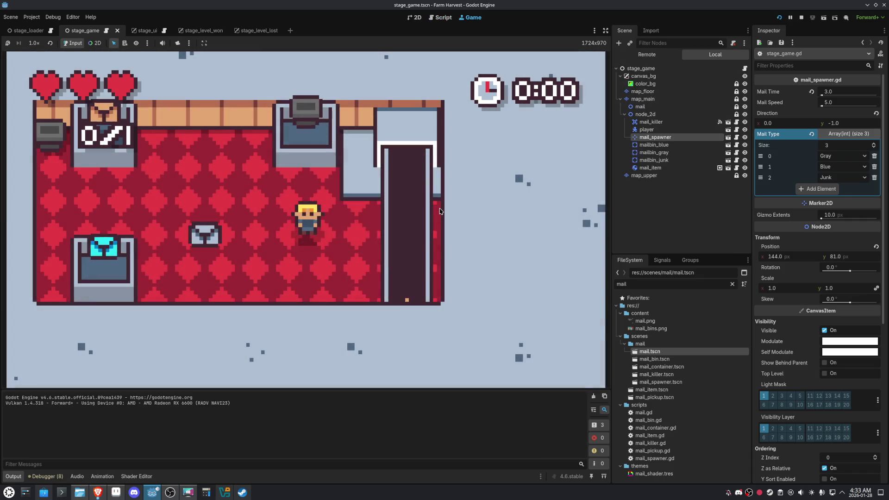
# After briefly moving the player, change the stage_stage call on line 29 to get_stage
pyautogui.press('Down')
pyautogui.press('Up')
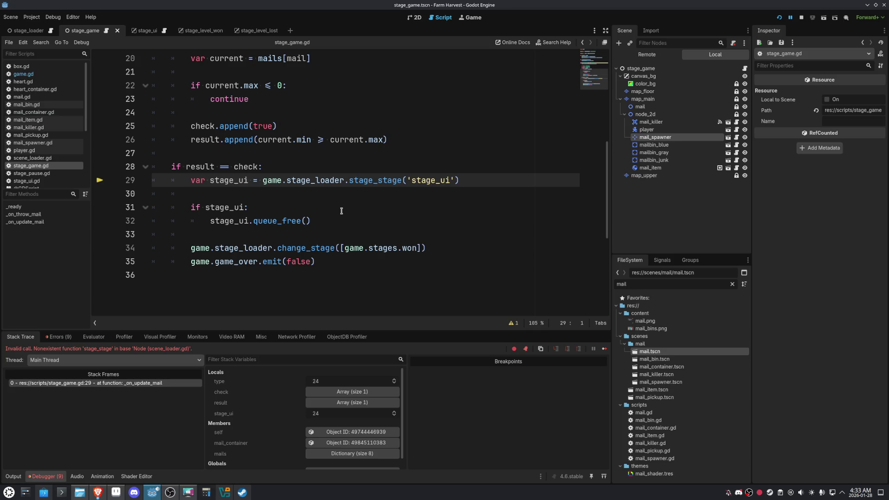
pyautogui.doubleClick(373, 180)
pyautogui.write('get_stage')
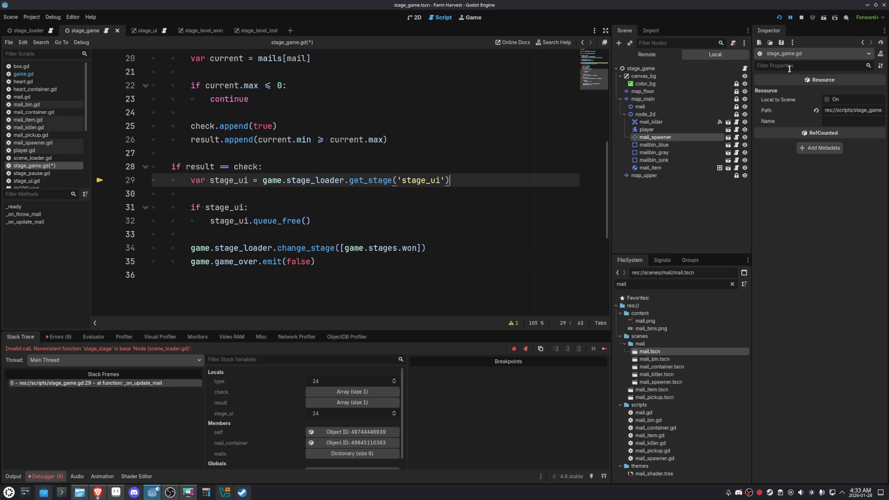
# Rerun the game, deliver the mail to reach the won! screen, and stop the game
pyautogui.click(778, 21)
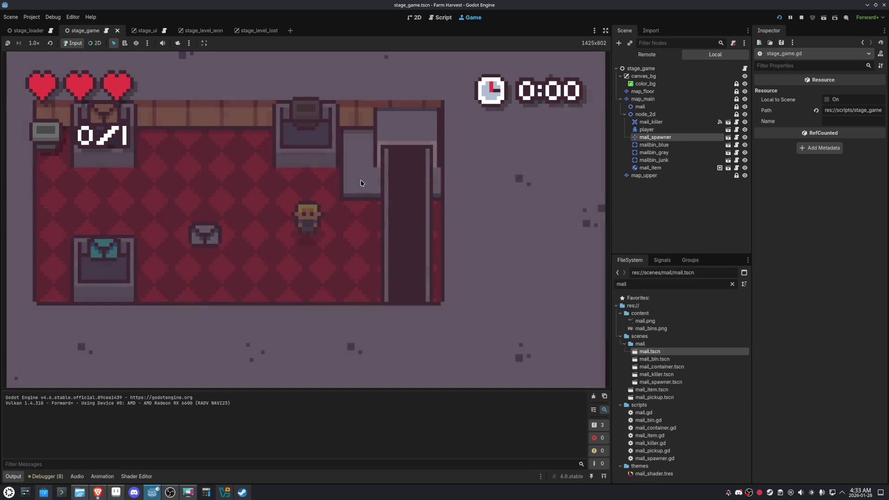
pyautogui.press('Down')
pyautogui.press('Right')
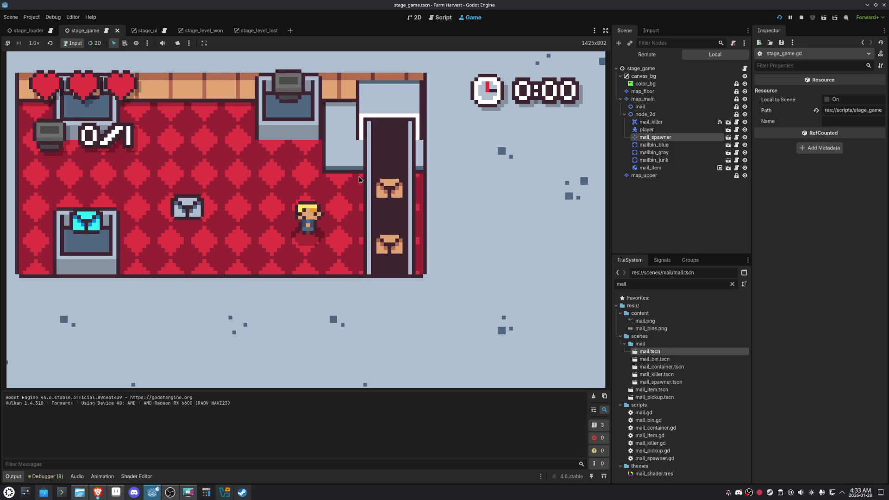
pyautogui.press('Right')
pyautogui.press('Down')
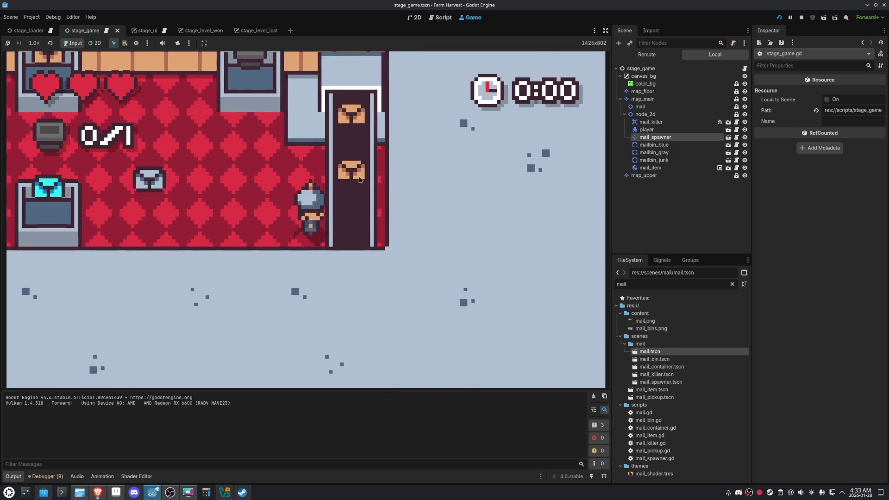
pyautogui.press('Left')
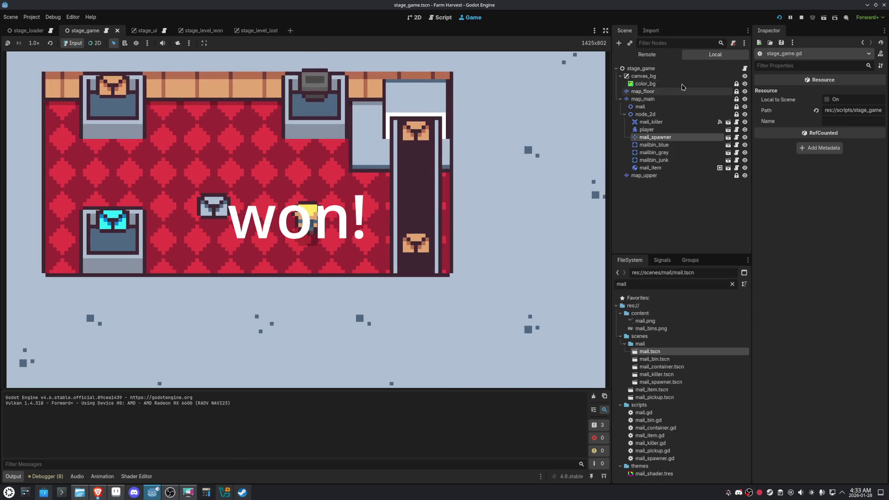
pyautogui.click(801, 17)
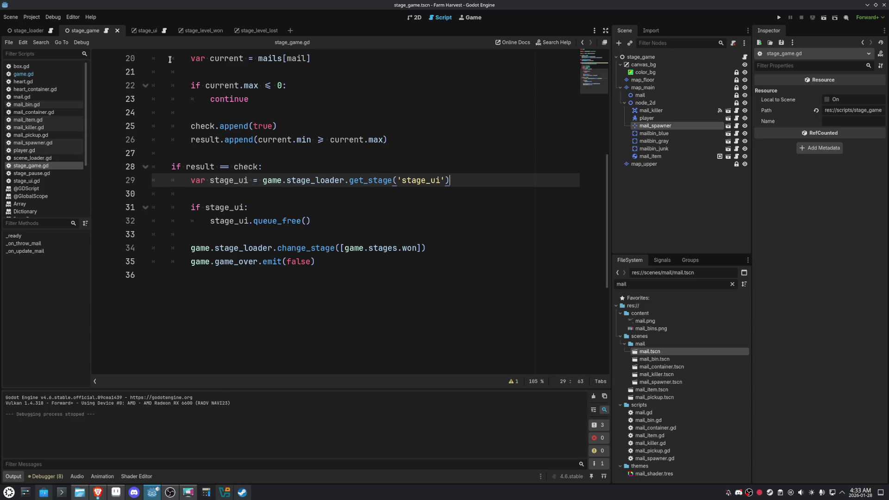
# Uncomment the gray and blue mail lines in game.gd (2 gray, 2 blue, 1 junk) and relaunch the game
pyautogui.click(23, 74)
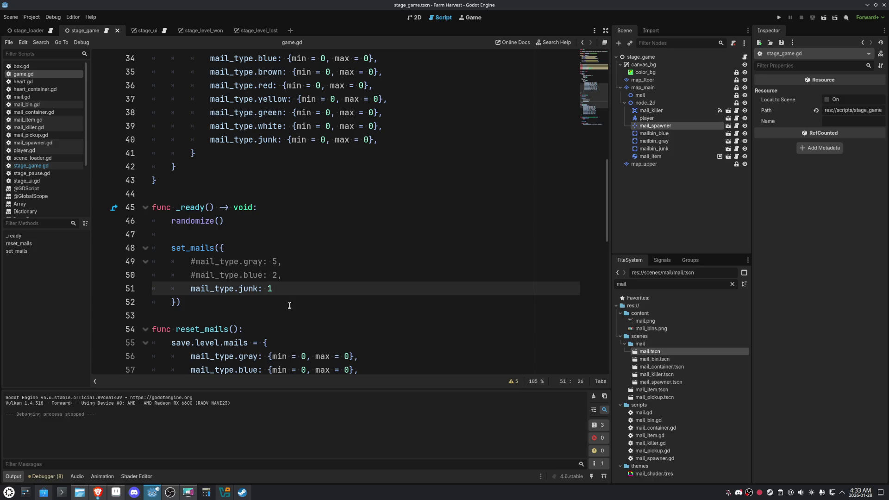
pyautogui.moveTo(288, 278); pyautogui.dragTo(249, 265)
pyautogui.hotkey('ctrl', 'k')
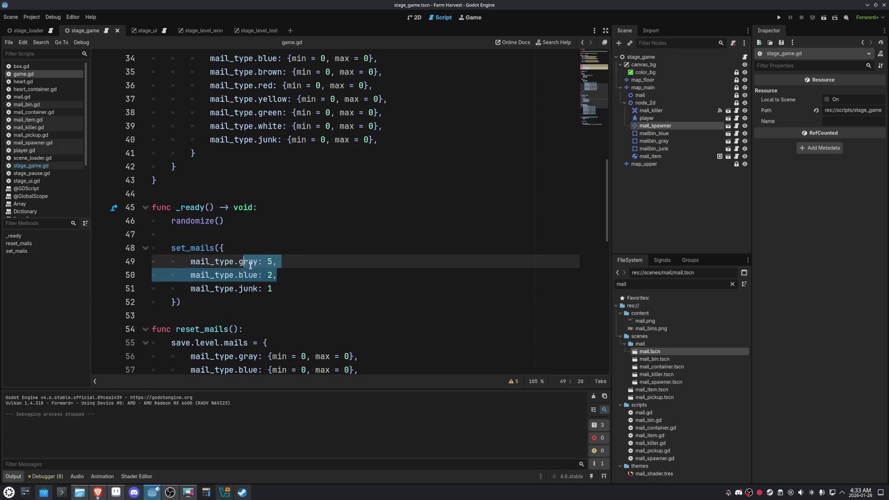
pyautogui.press('Down')
pyautogui.press('Down')
pyautogui.press('Up')
pyautogui.press('Up')
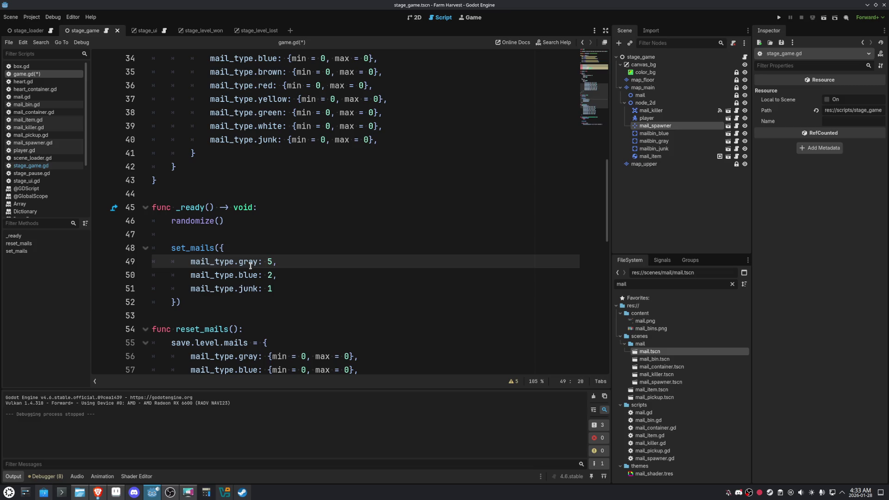
pyautogui.press('Down')
pyautogui.press('Down')
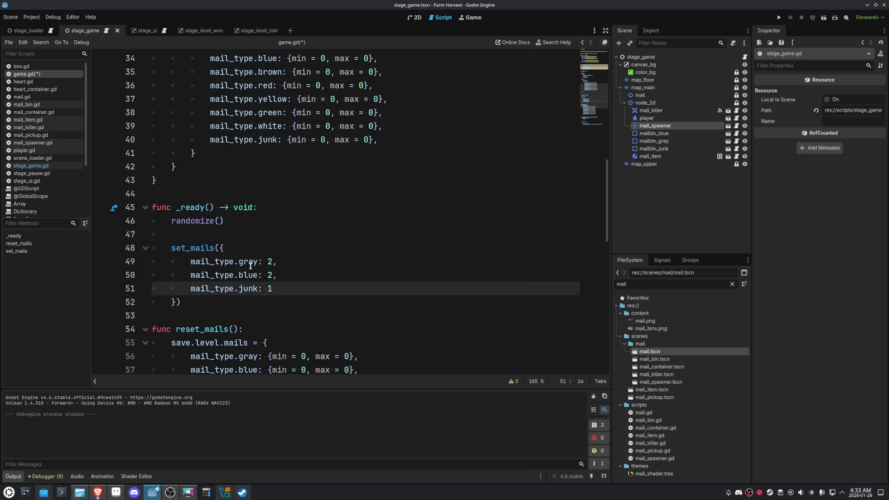
pyautogui.click(780, 18)
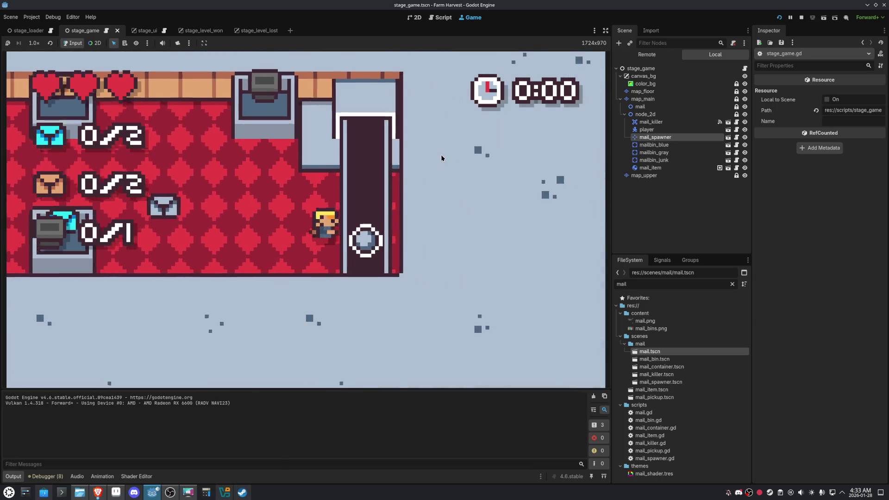
# Deliver a parcel to the orange bin and walk the player over to the conveyor
pyautogui.press('Left')
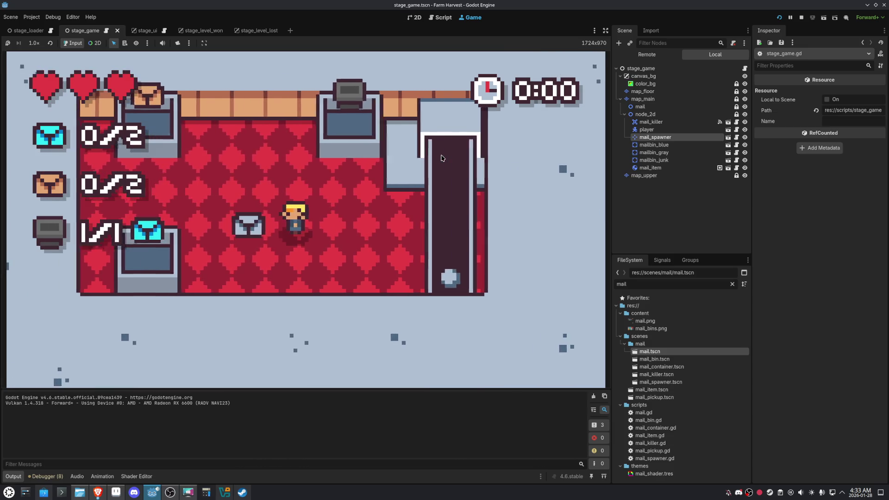
pyautogui.press('Down')
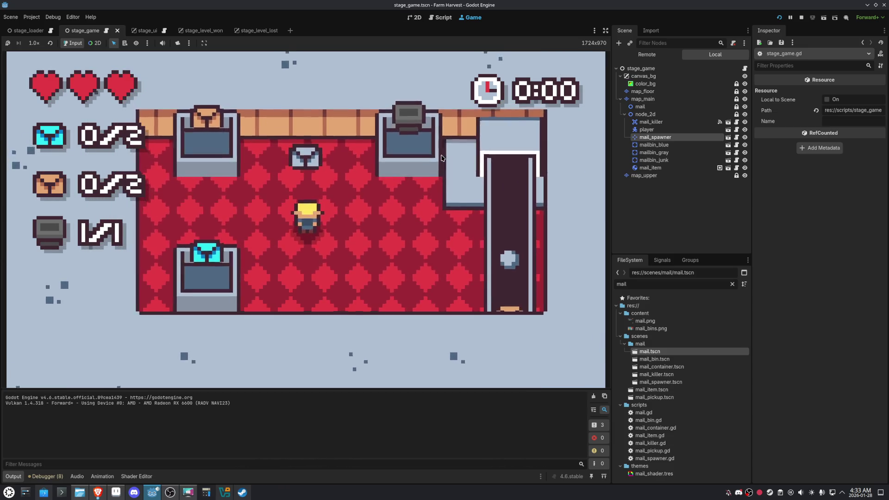
pyautogui.press('Right')
pyautogui.press('Up')
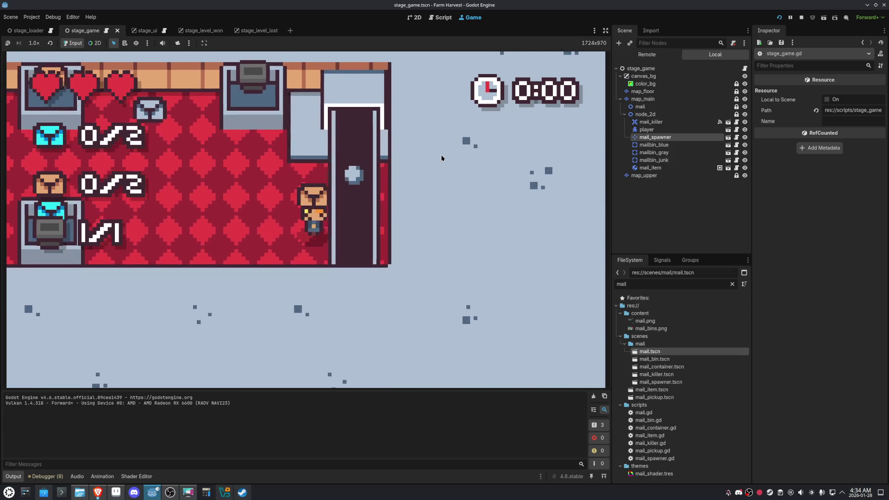
pyautogui.press('Left')
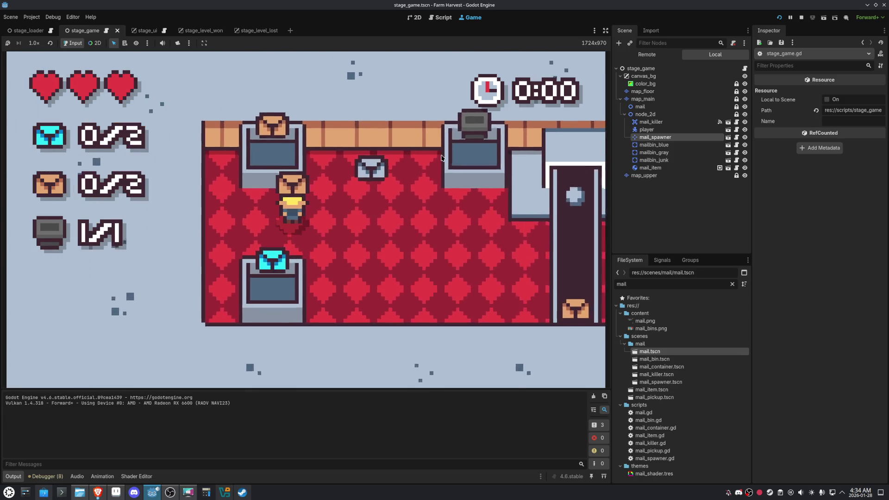
pyautogui.press('Right')
pyautogui.press('Down')
pyautogui.press('Right')
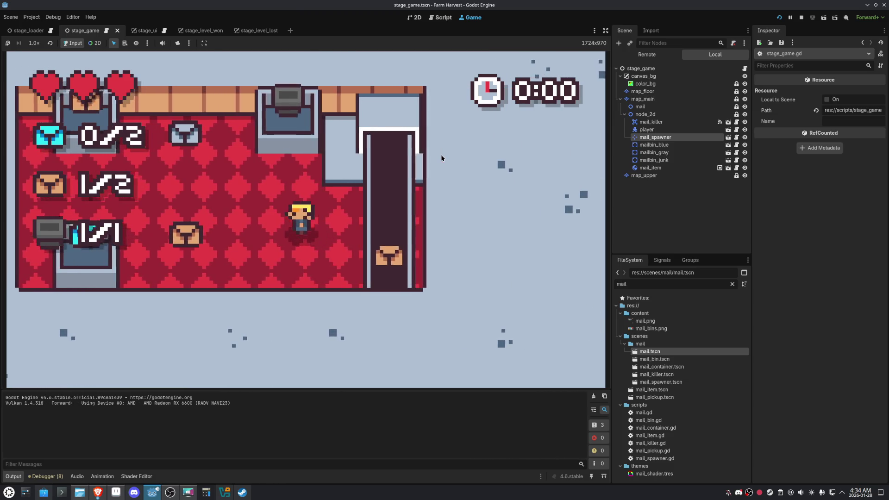
pyautogui.press('Left')
pyautogui.press('Down')
pyautogui.press('Right')
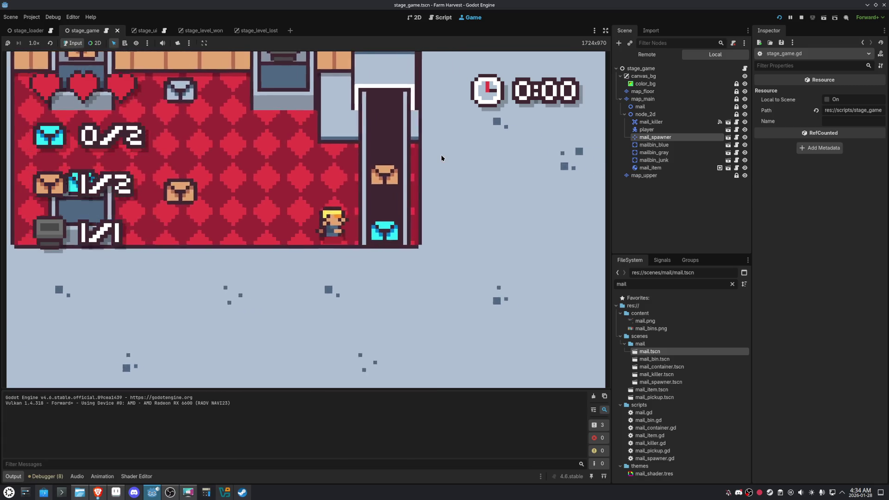
pyautogui.press('Left')
pyautogui.press('Right')
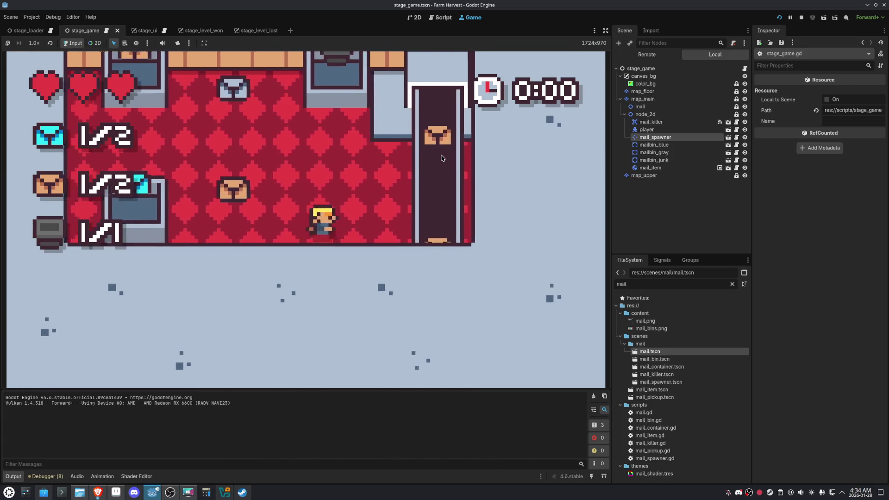
pyautogui.press('Up')
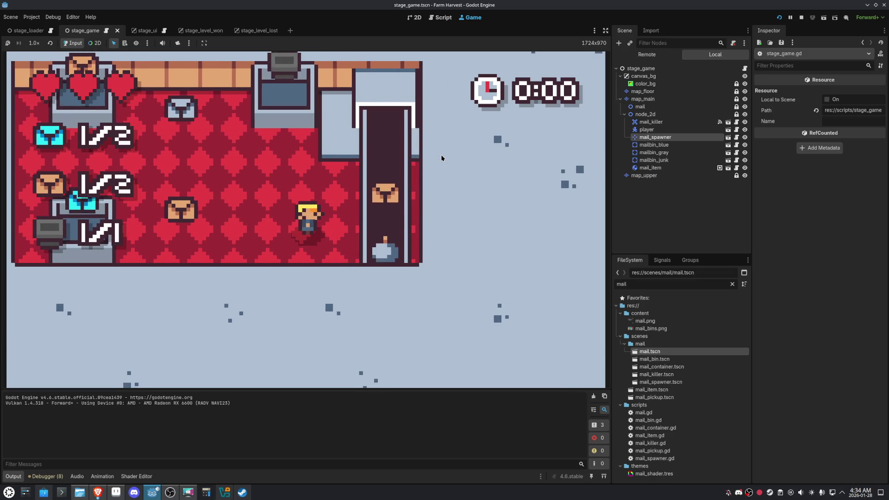
pyautogui.press('Left')
pyautogui.press('Right')
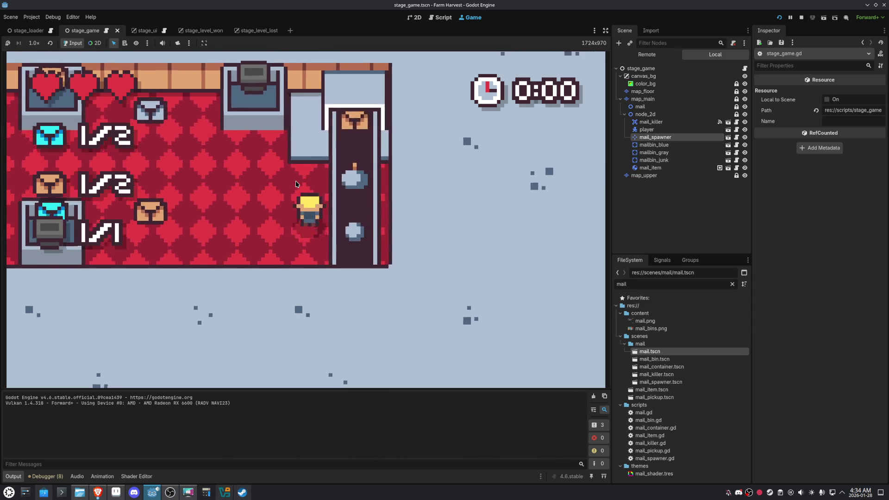
# Deliver the blue and orange mail from the conveyor to reach won!, then stop the game with F8
pyautogui.press('Down')
pyautogui.press('Up')
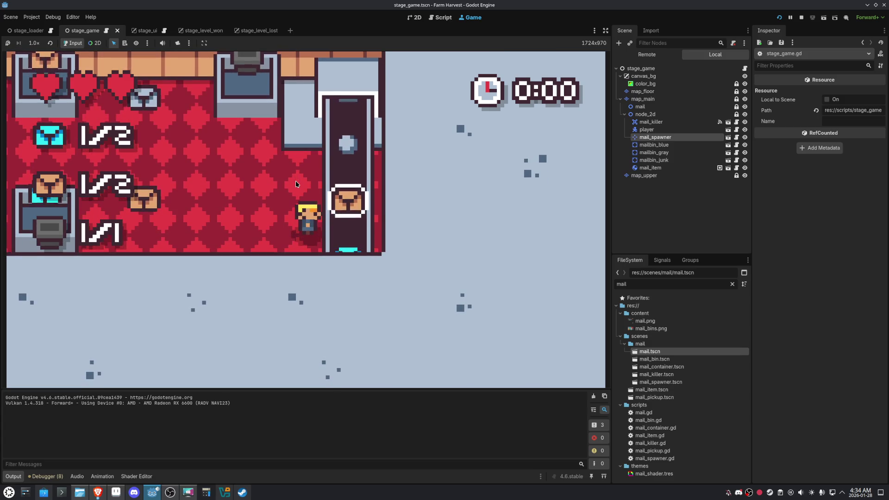
pyautogui.press('space')
pyautogui.press('Left')
pyautogui.press('Left')
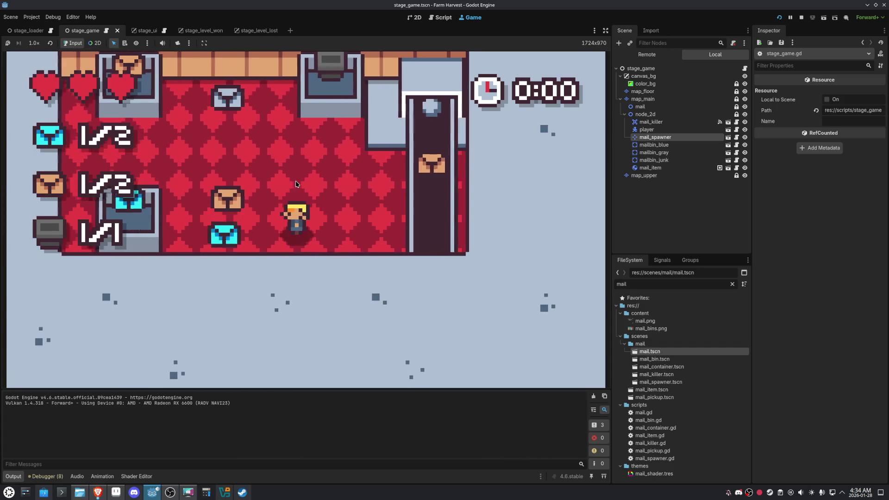
pyautogui.press('space')
pyautogui.press('space')
pyautogui.press('Down')
pyautogui.press('Left')
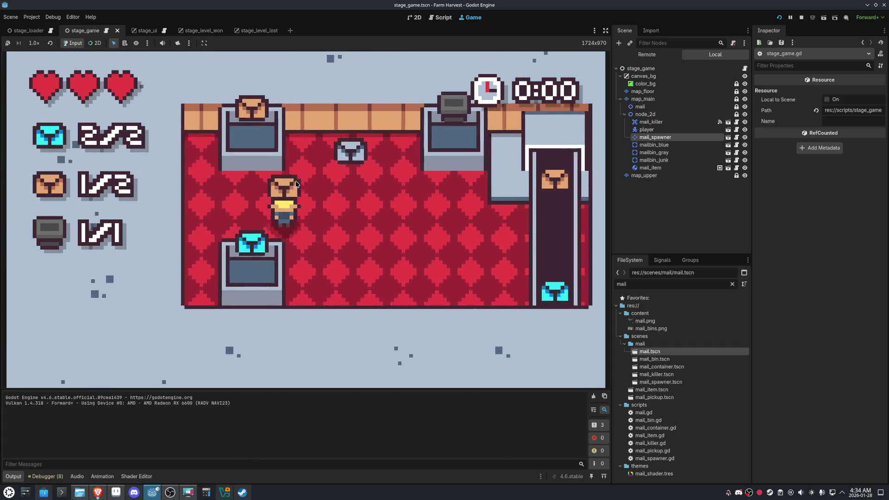
pyautogui.press('Up')
pyautogui.press('space')
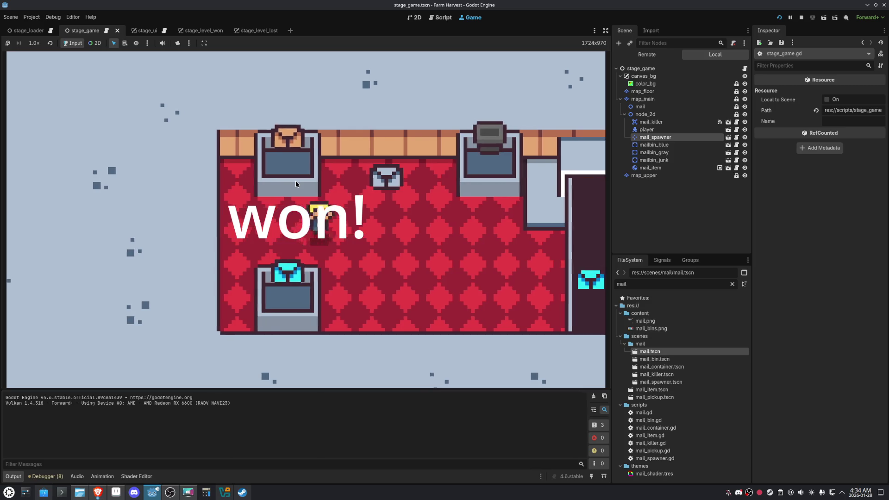
pyautogui.press('Right')
pyautogui.press('Down')
pyautogui.press('Up')
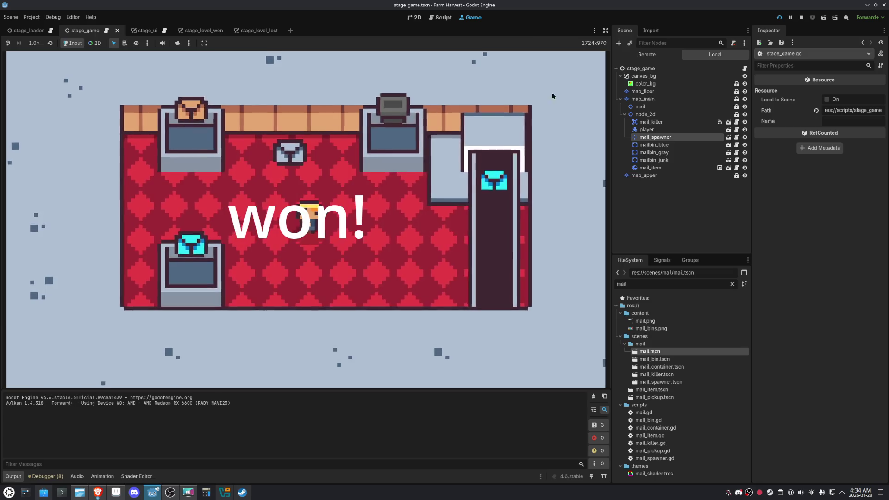
pyautogui.press('F8')
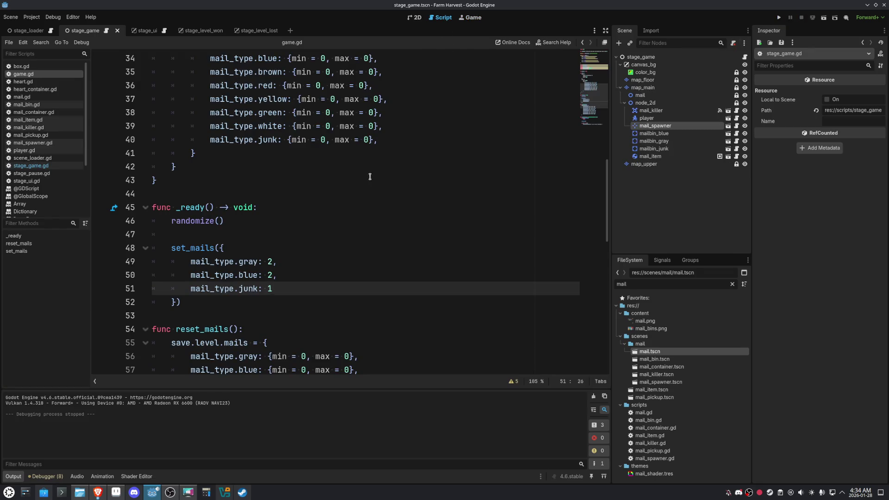
pyautogui.click(745, 56)
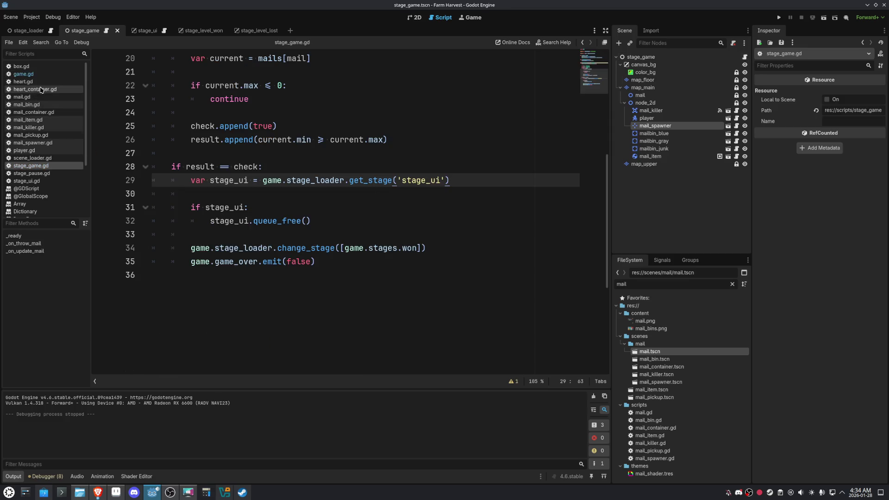
pyautogui.click(147, 33)
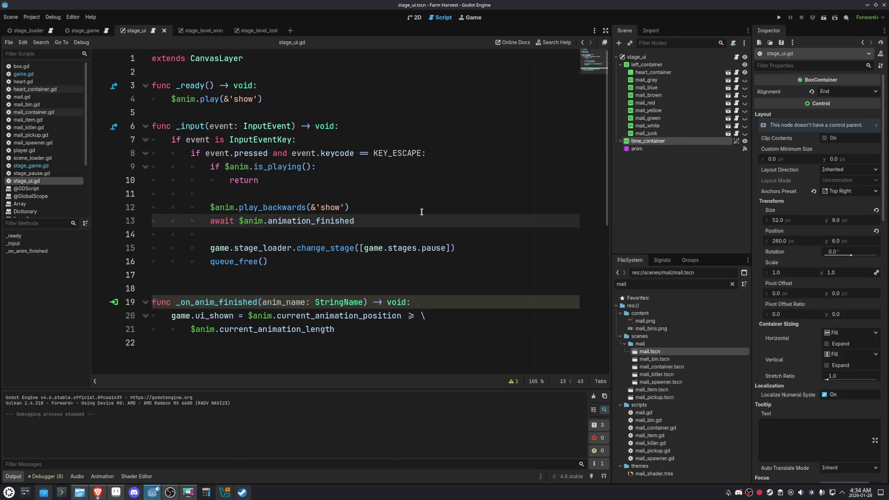
pyautogui.click(285, 72)
pyautogui.press('Return')
pyautogui.press('Return')
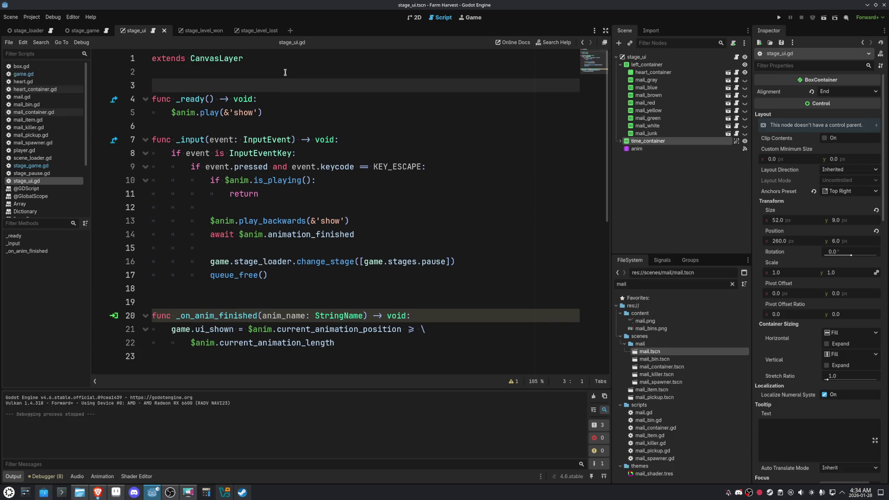
pyautogui.press('Up')
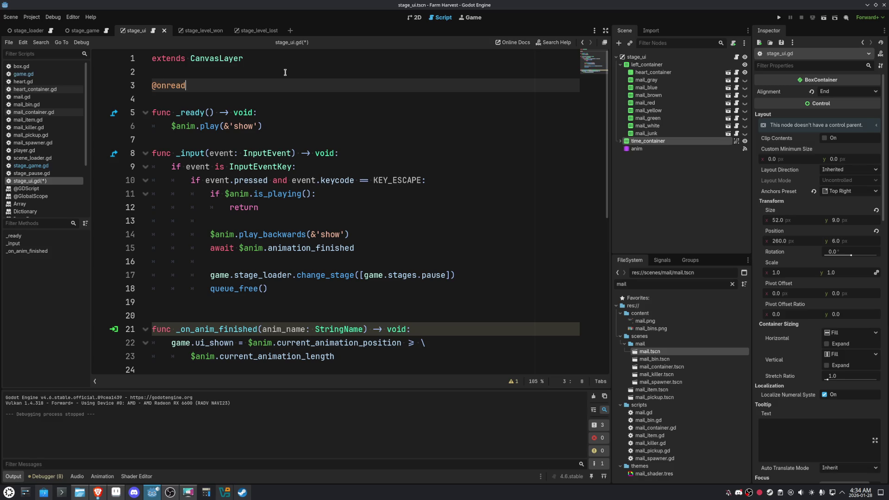
pyautogui.press('BackSpace')
pyautogui.press('BackSpace')
pyautogui.press('BackSpace')
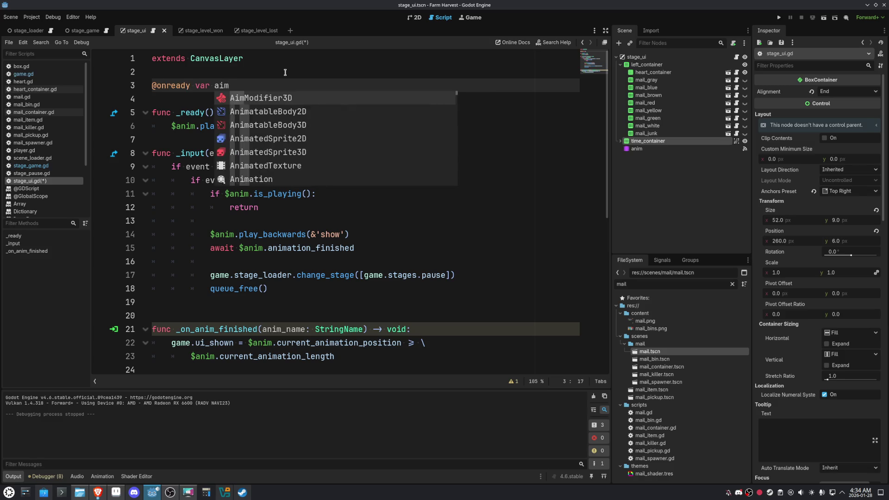
pyautogui.write('nim = $anim')
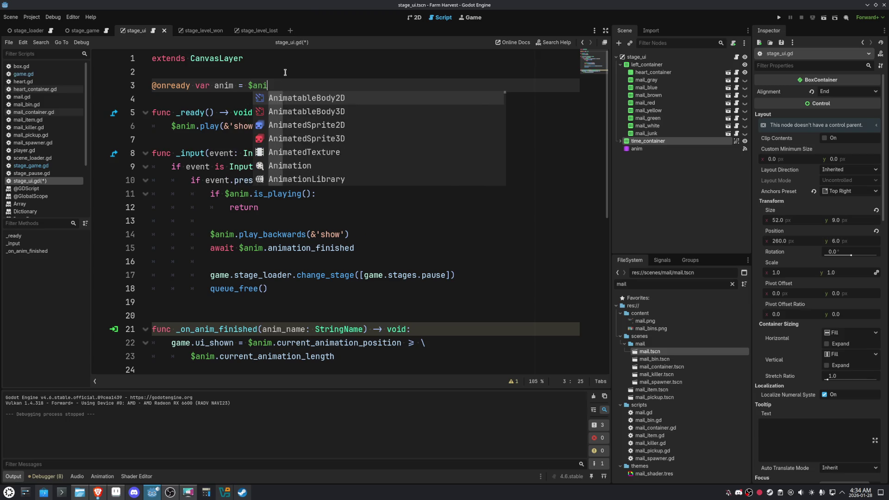
# Change the $anim references on lines 6, 11, 14, 15, 22 and 23 to anim, then save
pyautogui.doubleClick(196, 126)
pyautogui.write('anim')
pyautogui.click(224, 199)
pyautogui.press('Delete')
pyautogui.click(209, 234)
pyautogui.press('Delete')
pyautogui.click(240, 248)
pyautogui.press('Delete')
pyautogui.scroll(-2, 273, 283)
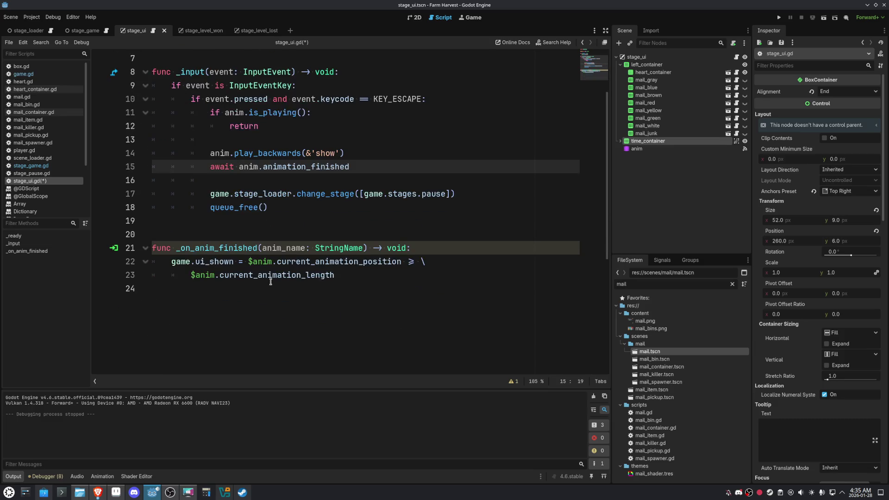
pyautogui.click(250, 262)
pyautogui.press('Delete')
pyautogui.click(192, 275)
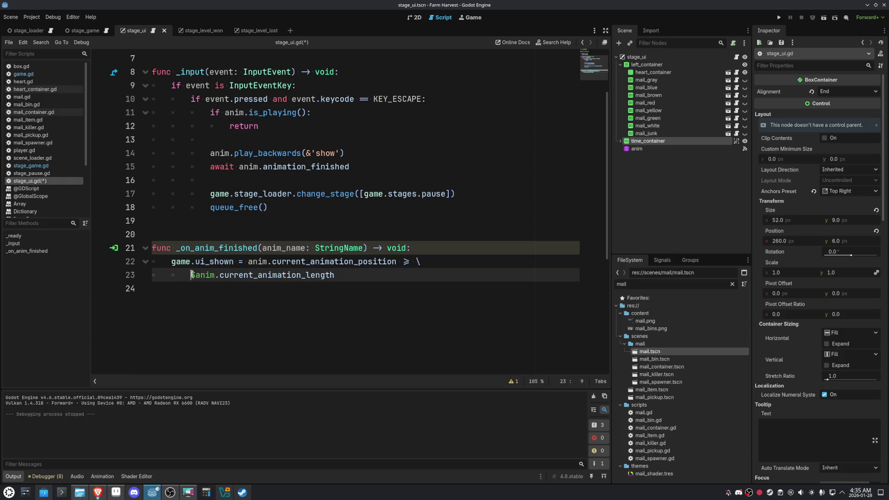
pyautogui.click(153, 288)
pyautogui.click(192, 275)
pyautogui.press('Delete')
pyautogui.scroll(2, 425, 175)
pyautogui.hotkey('ctrl', 's')
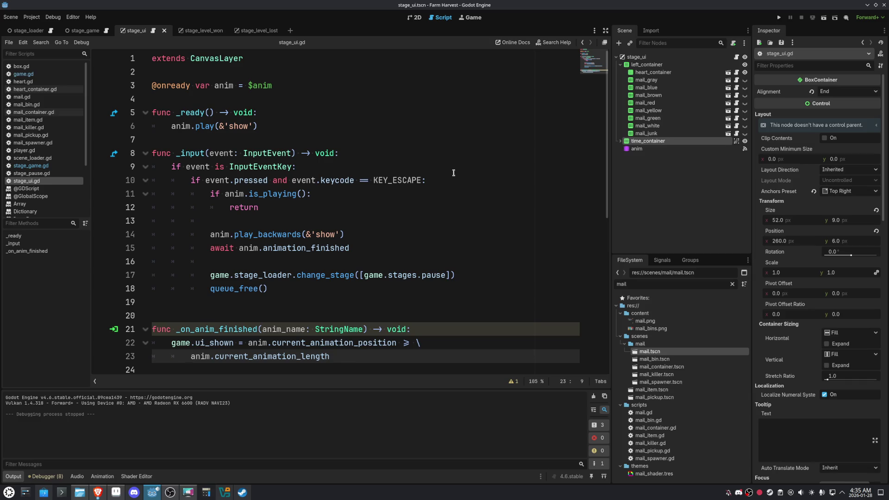
pyautogui.click(73, 33)
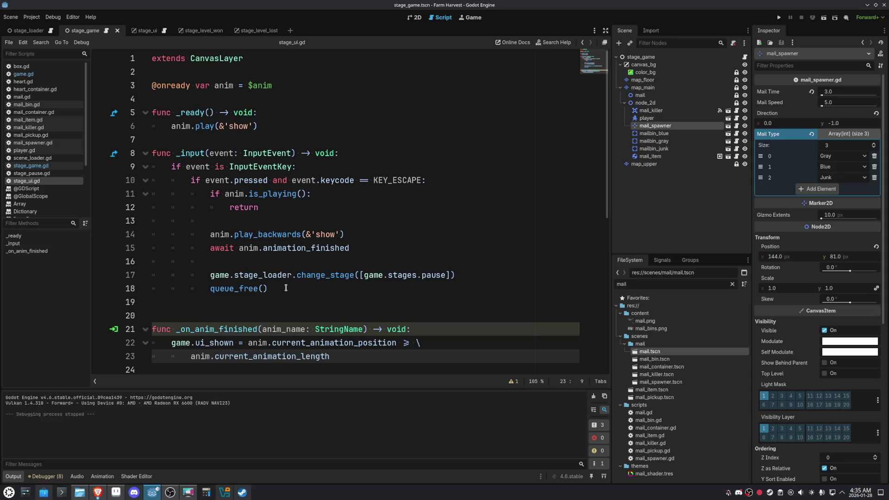
# In stage_game.gd, change line 32's stage_ui.queue_free() into stage_ui.anim.play_backwards()
pyautogui.hotkey('alt', 'Left')
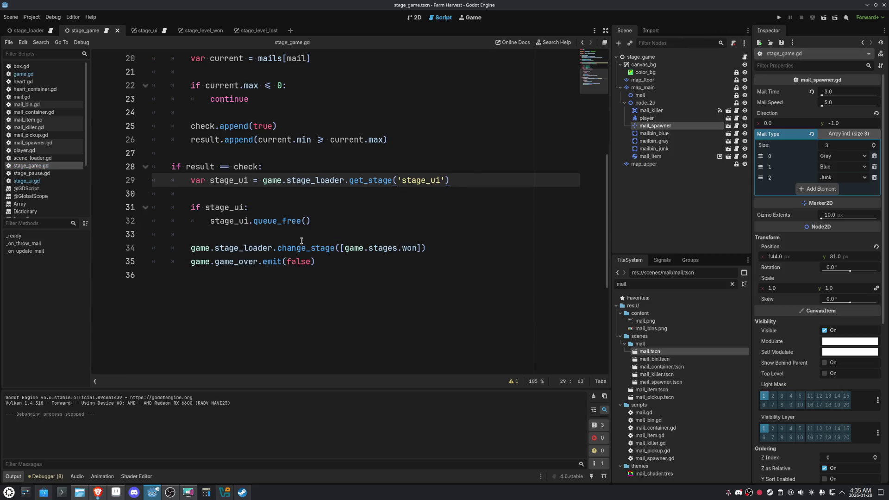
pyautogui.scroll(1, 357, 228)
pyautogui.click(315, 263)
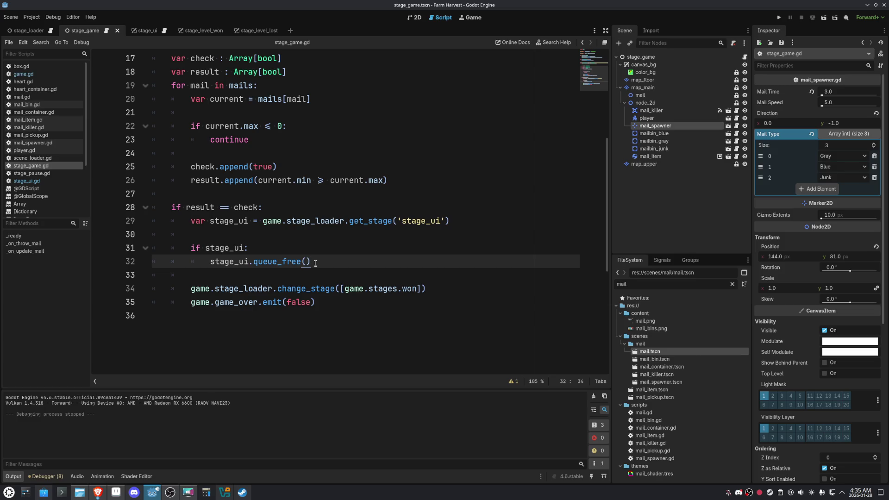
pyautogui.moveTo(315, 263); pyautogui.dragTo(210, 263)
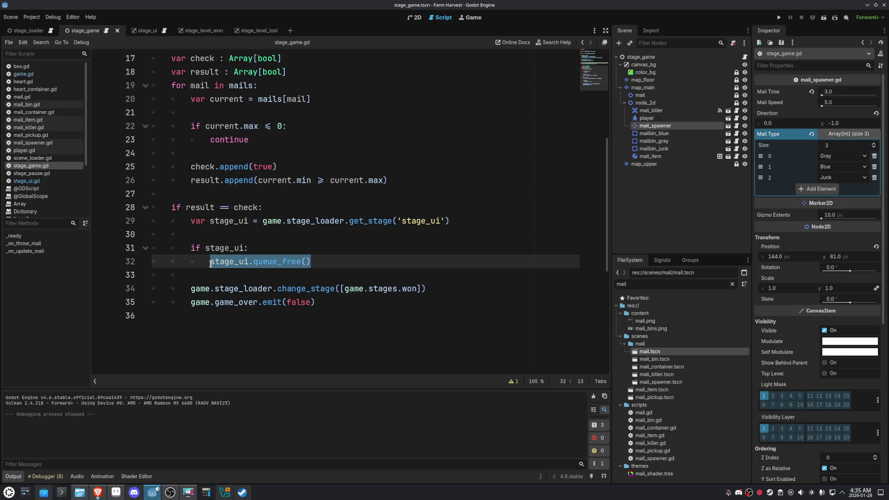
pyautogui.moveTo(326, 262)
pyautogui.mouseDown()
pyautogui.moveTo(212, 266)
pyautogui.moveTo(255, 262)
pyautogui.mouseUp()
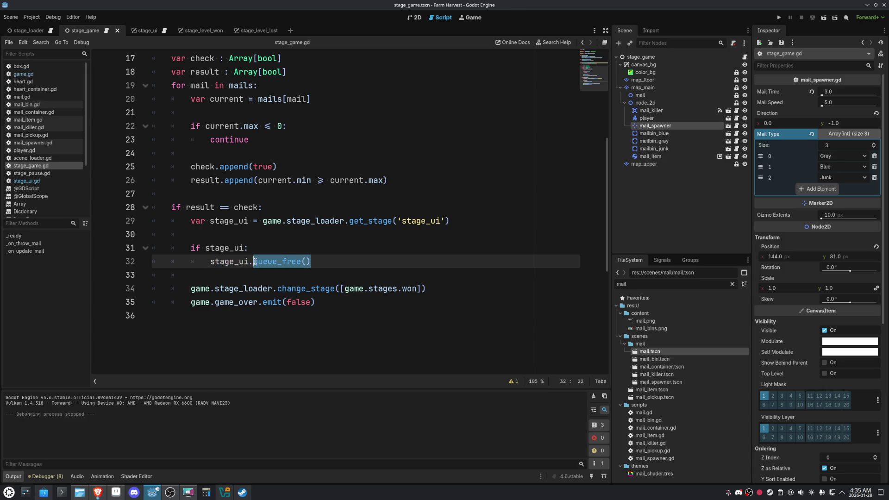
pyautogui.write('anim.play_backwards(')
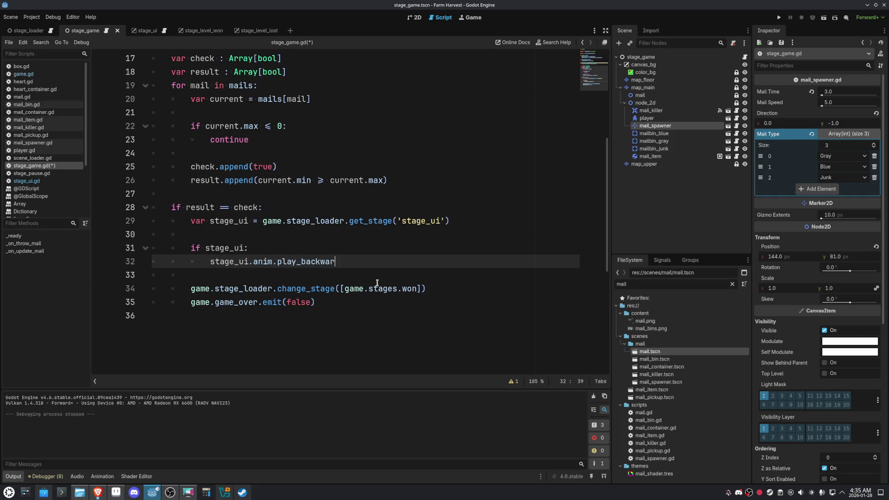
# Copy the play_backwards and await lines from stage_ui.gd over line 32 of stage_game.gd
pyautogui.click(139, 30)
pyautogui.scroll(5, 455, 220)
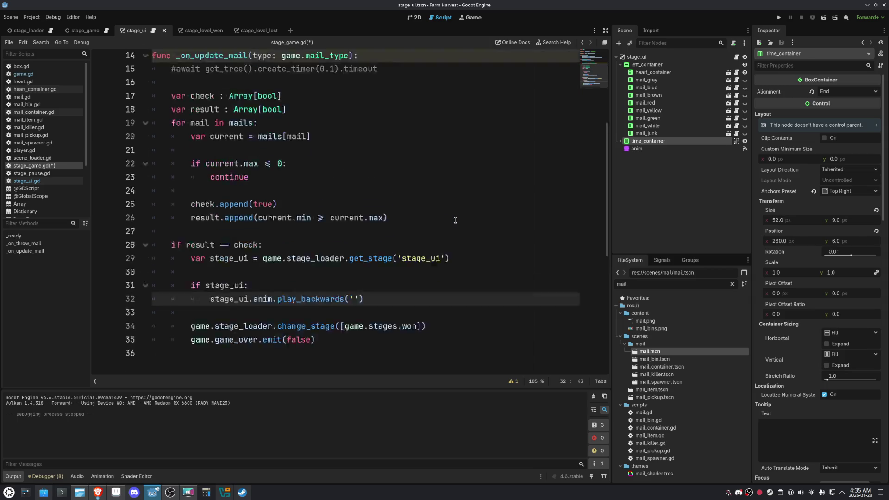
pyautogui.click(735, 56)
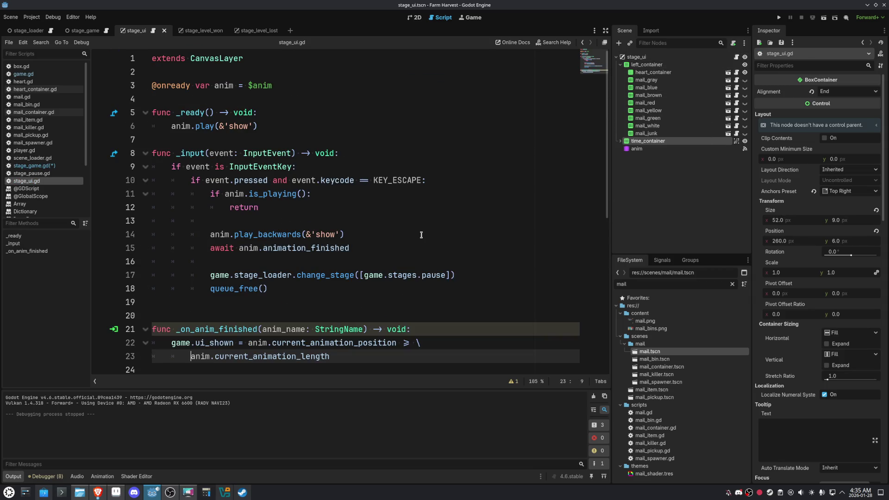
pyautogui.click(369, 245)
pyautogui.hotkey('shift', 'Up')
pyautogui.hotkey('shift', 'Home')
pyautogui.hotkey('ctrl', 'c')
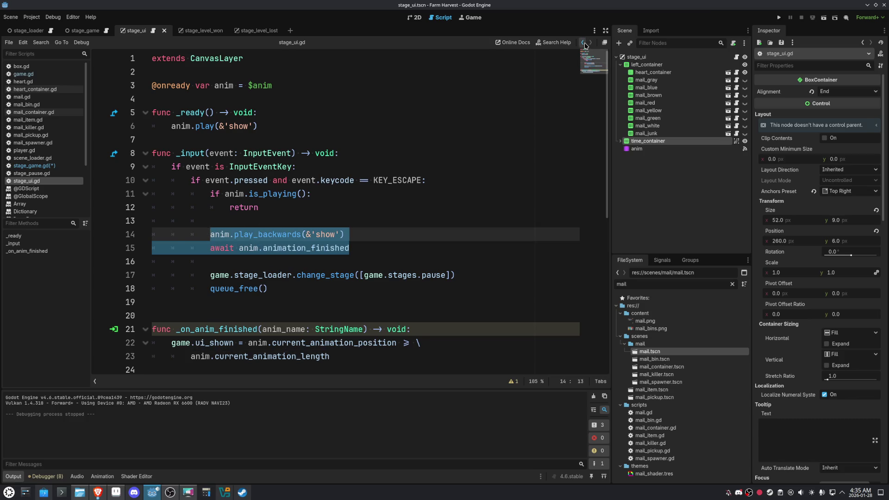
pyautogui.click(584, 42)
pyautogui.click(584, 43)
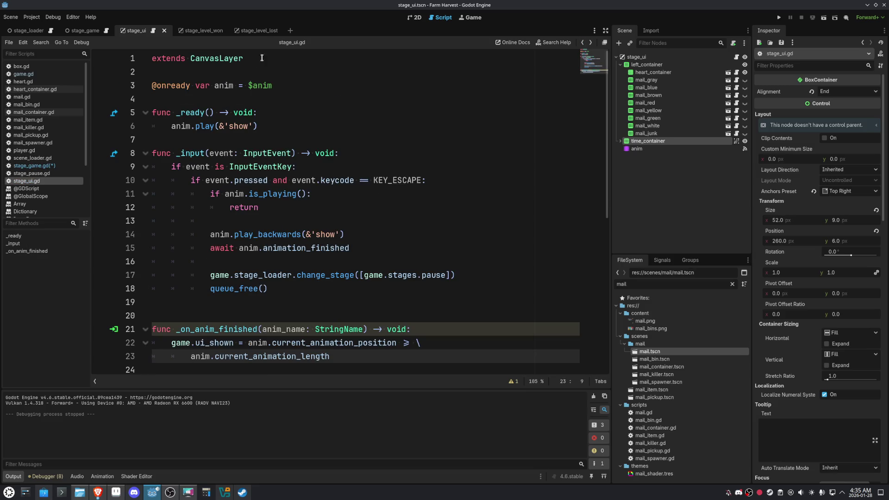
pyautogui.click(85, 30)
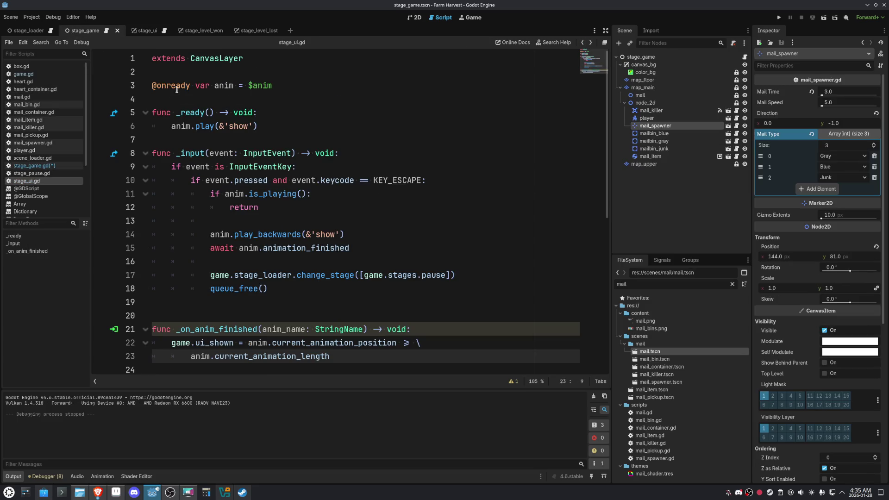
pyautogui.click(107, 31)
pyautogui.scroll(-5, 432, 293)
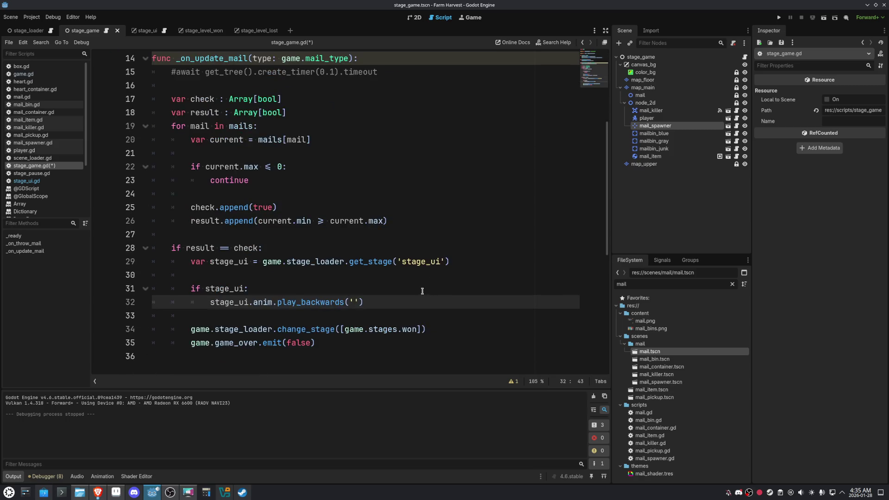
pyautogui.moveTo(368, 221); pyautogui.dragTo(210, 221)
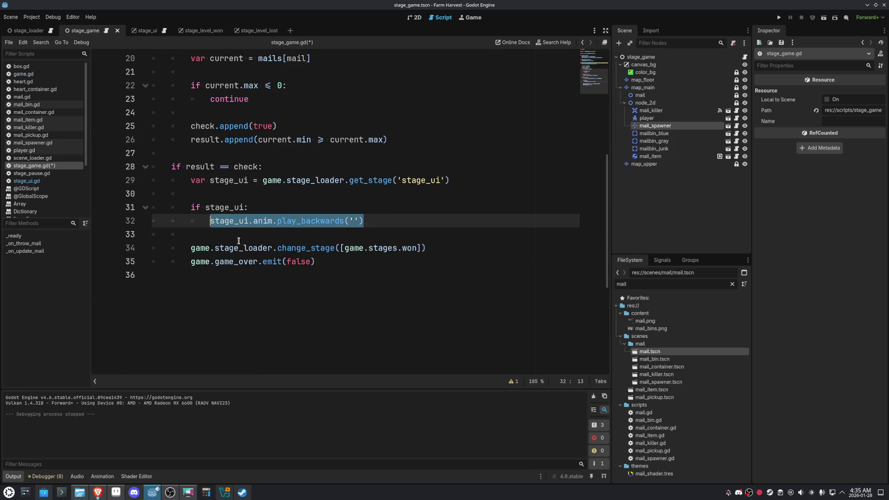
pyautogui.hotkey('ctrl', 'v')
# Prefix both pasted anim lines with 'stage_ui.' and save stage_game.gd
pyautogui.click(234, 208)
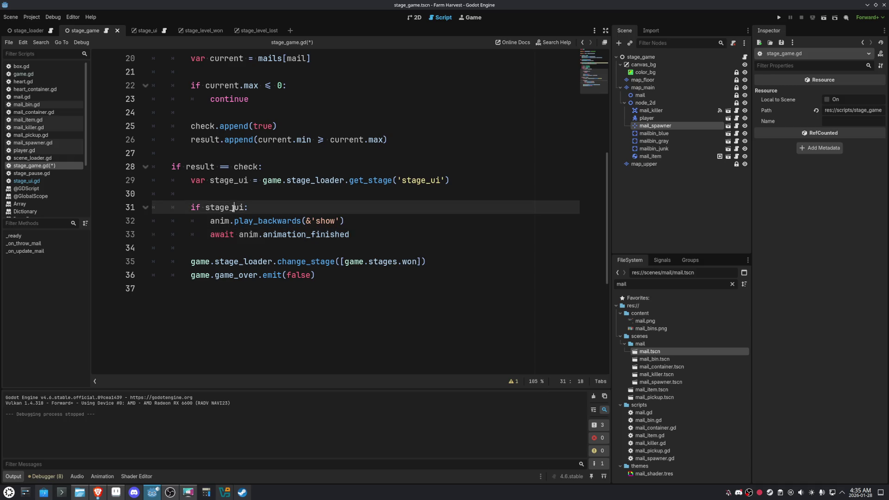
pyautogui.click(211, 221)
pyautogui.keyDown('alt'); pyautogui.click(239, 234); pyautogui.keyUp('alt')
pyautogui.write('stage_ui.')
pyautogui.click(347, 291)
pyautogui.hotkey('ctrl', 's')
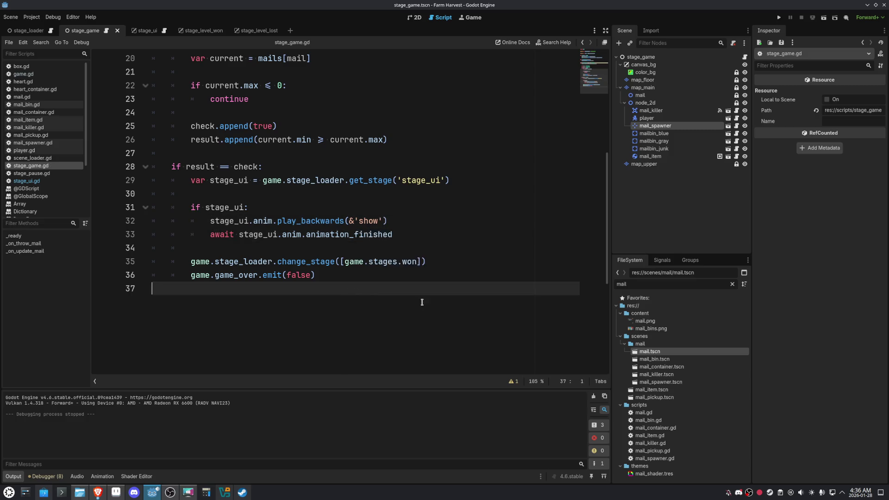
# Replace the await line with 'await stage_ui.anim.animation_finished', a blank line, then queue_free()
pyautogui.scroll(1, 425, 303)
pyautogui.click(440, 276)
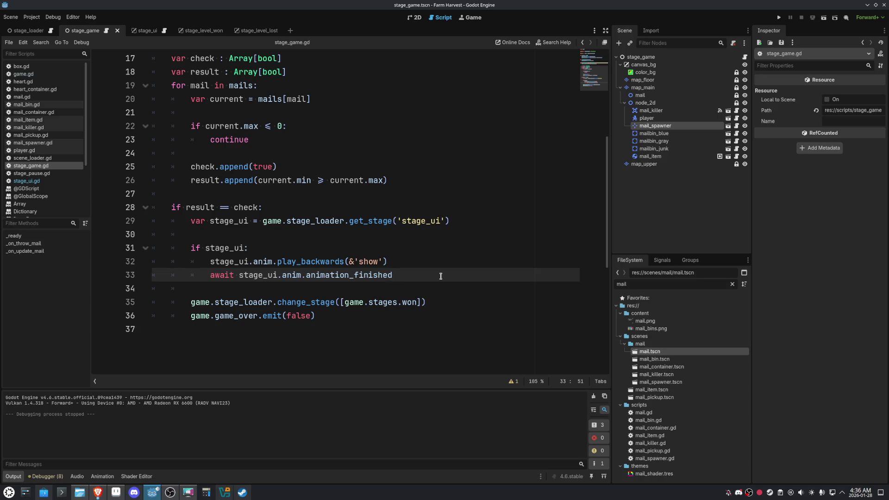
pyautogui.hotkey('ctrl', 'x')
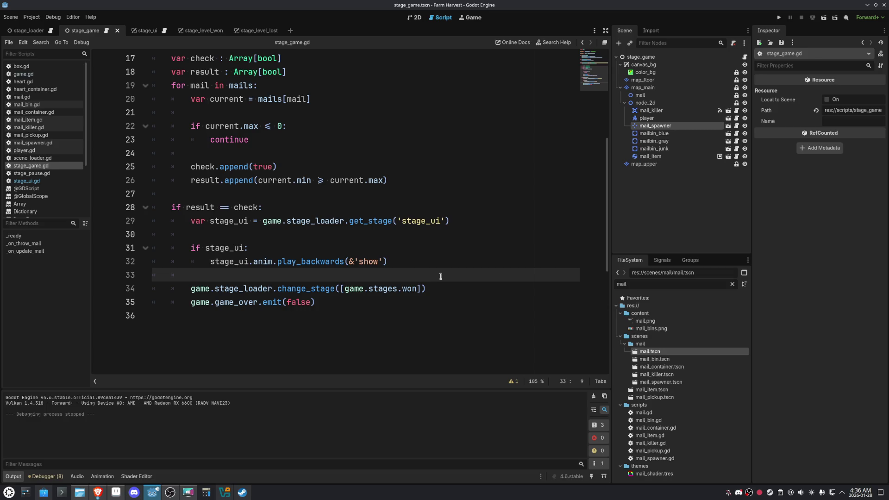
pyautogui.click(452, 255)
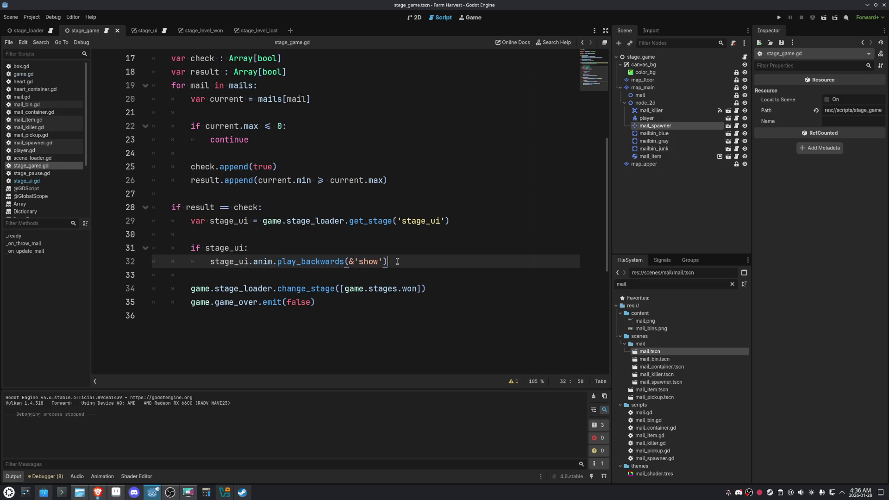
pyautogui.press('Return')
pyautogui.write('await stage_ui.anim.animation_finished')
pyautogui.press('Return')
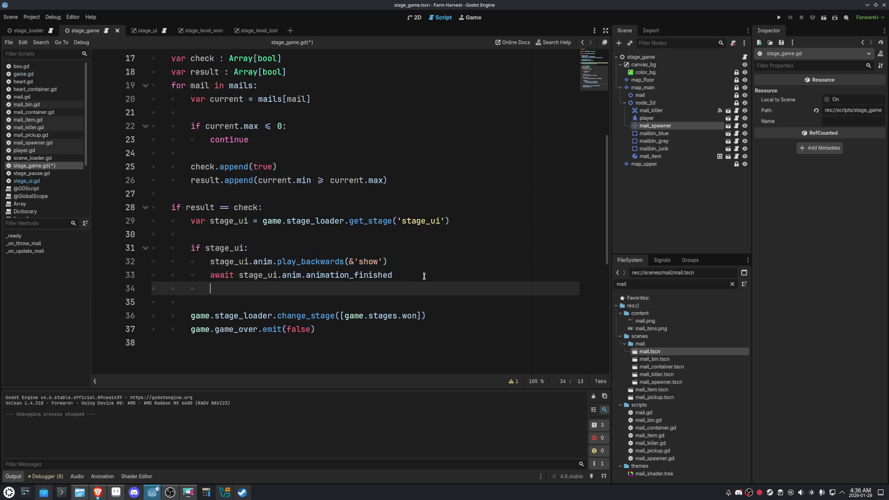
pyautogui.press('Return')
pyautogui.write('queue_f')
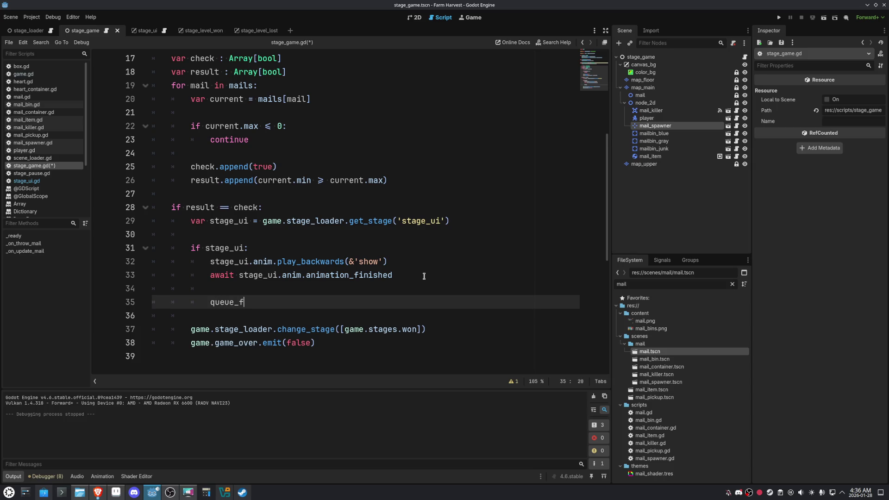
pyautogui.press('Return')
pyautogui.moveTo(293, 294)
pyautogui.mouseDown()
pyautogui.moveTo(245, 302)
pyautogui.moveTo(212, 276)
pyautogui.mouseUp()
pyautogui.click(377, 290)
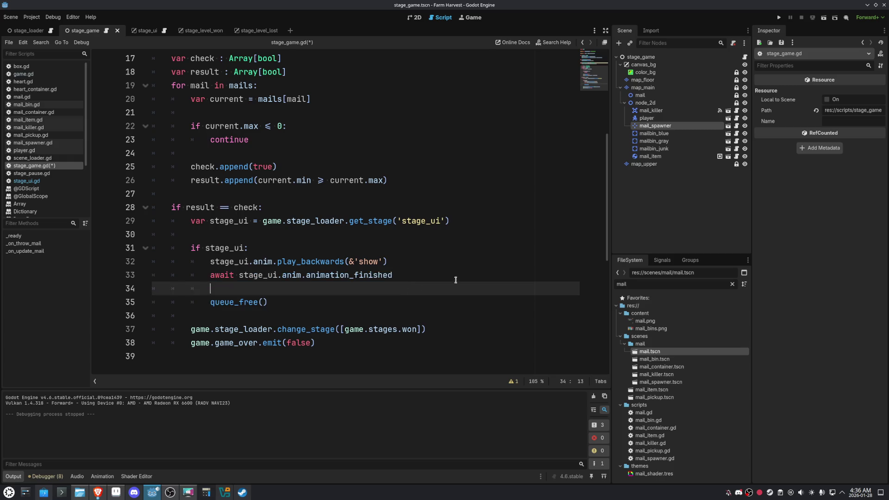
# Run the project and throw the blue and brown mail toward their bins
pyautogui.click(779, 18)
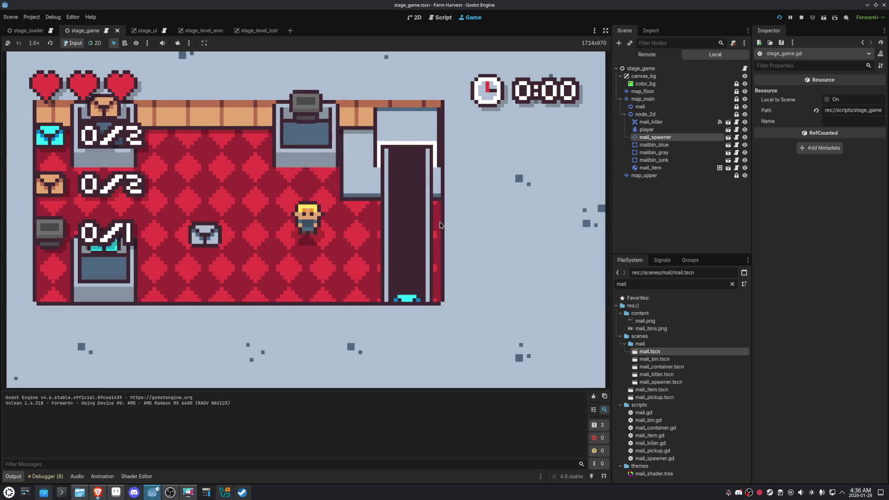
pyautogui.press('Right')
pyautogui.press('Down')
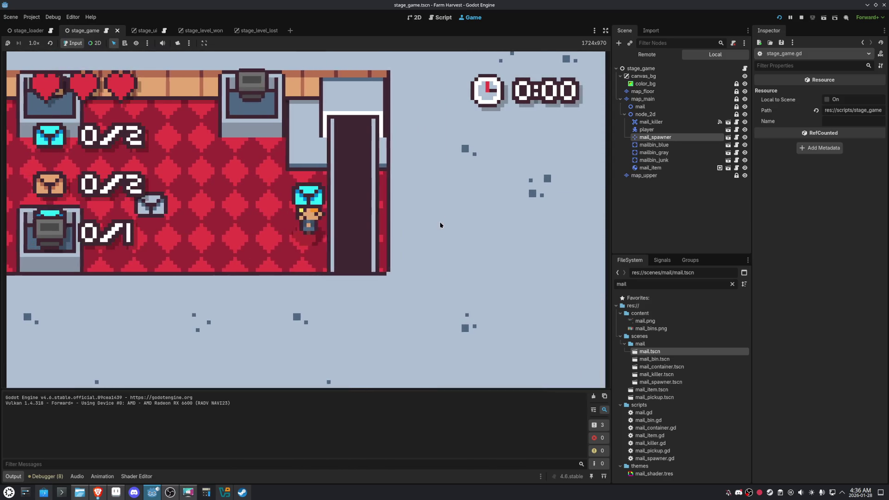
pyautogui.press('Left')
pyautogui.press('space')
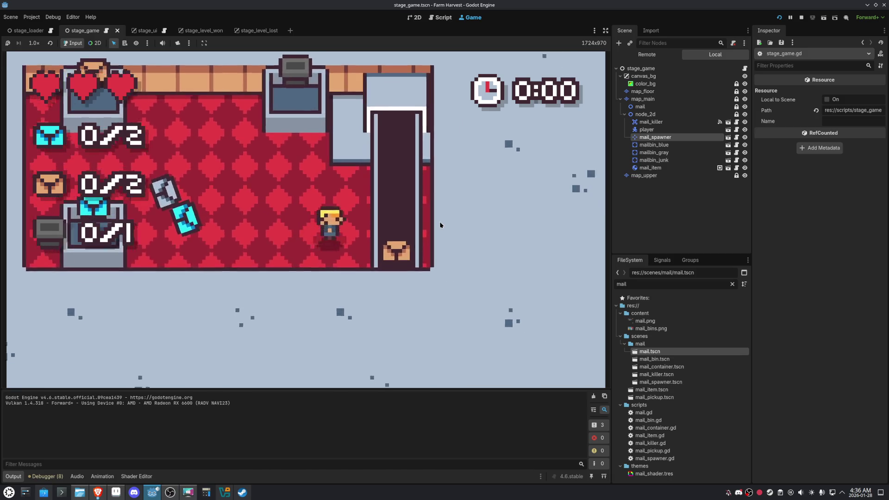
pyautogui.press('Left')
pyautogui.press('space')
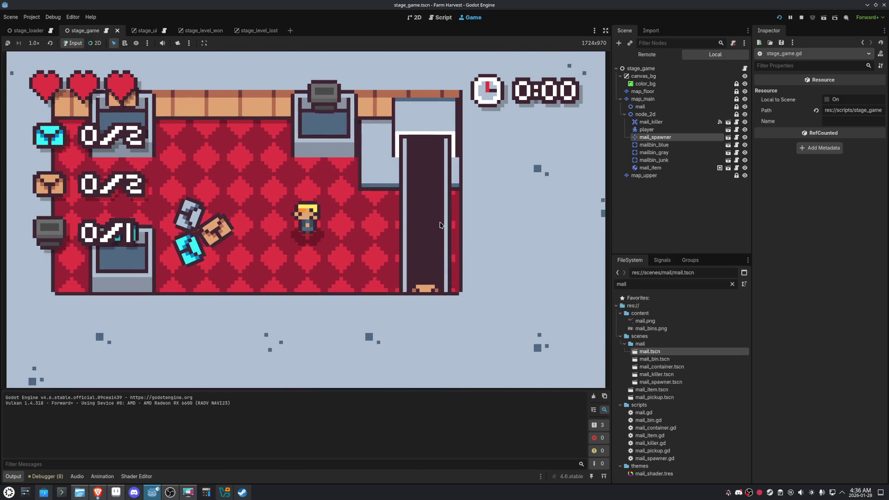
pyautogui.press('Right')
pyautogui.press('Down')
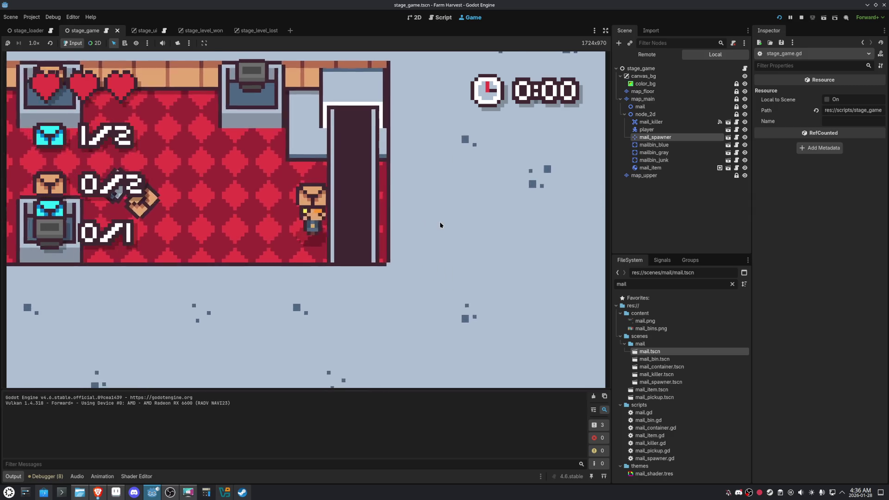
pyautogui.press('Left')
pyautogui.press('space')
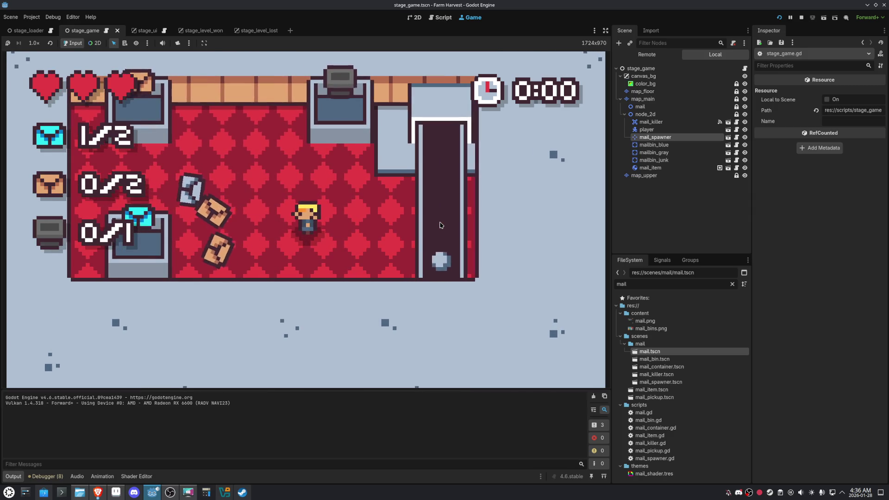
# Deliver the grey, remaining brown and last blue mail to reach the won screen
pyautogui.press('Right')
pyautogui.press('space')
pyautogui.press('Left')
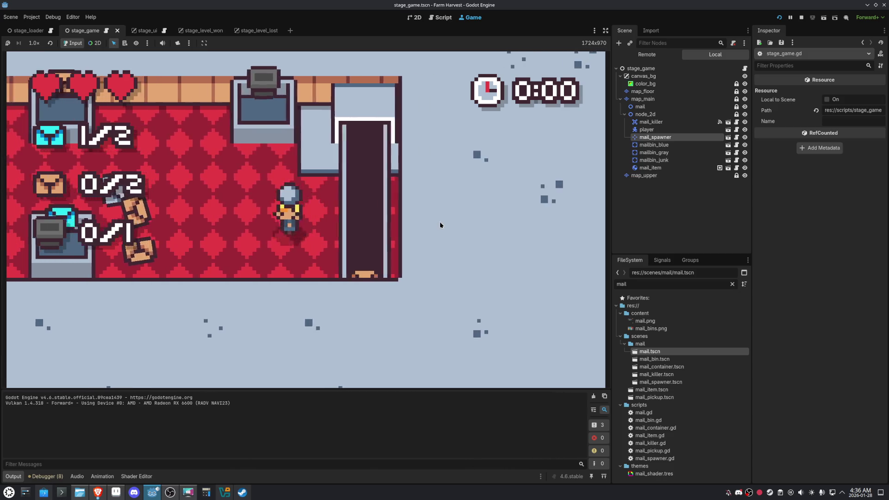
pyautogui.press('Left')
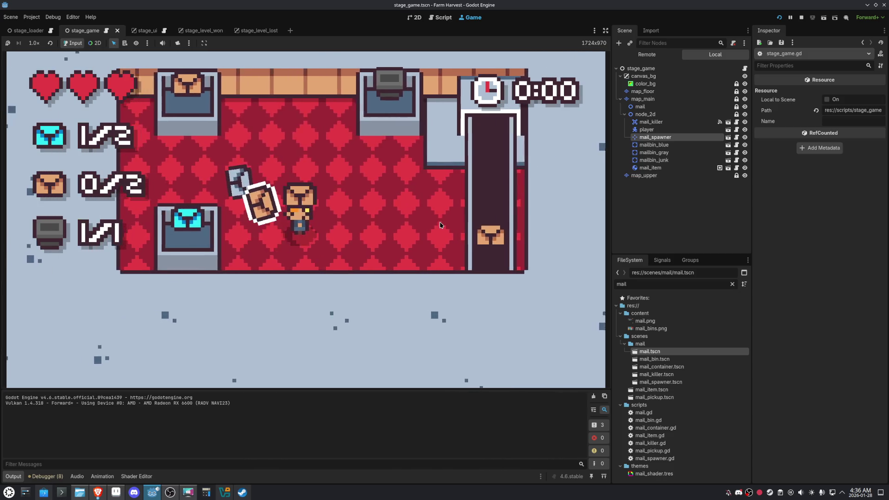
pyautogui.press('Up')
pyautogui.press('space')
pyautogui.press('space')
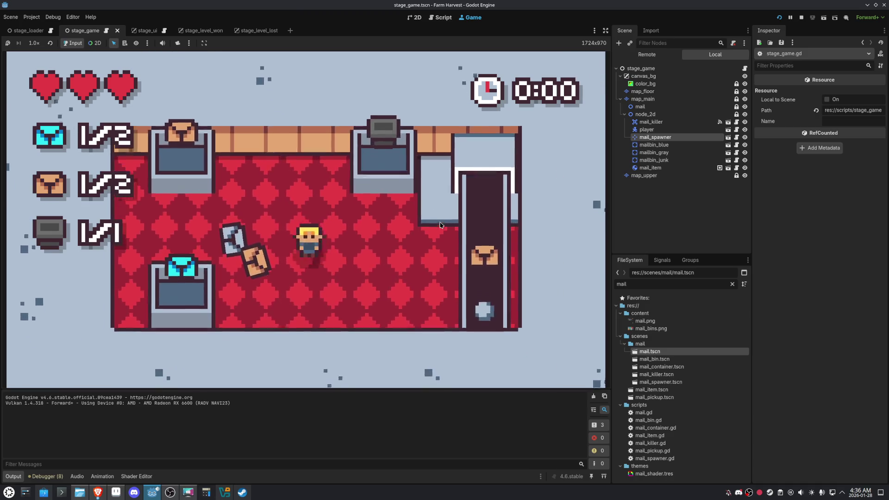
pyautogui.press('space')
pyautogui.press('Up')
pyautogui.press('space')
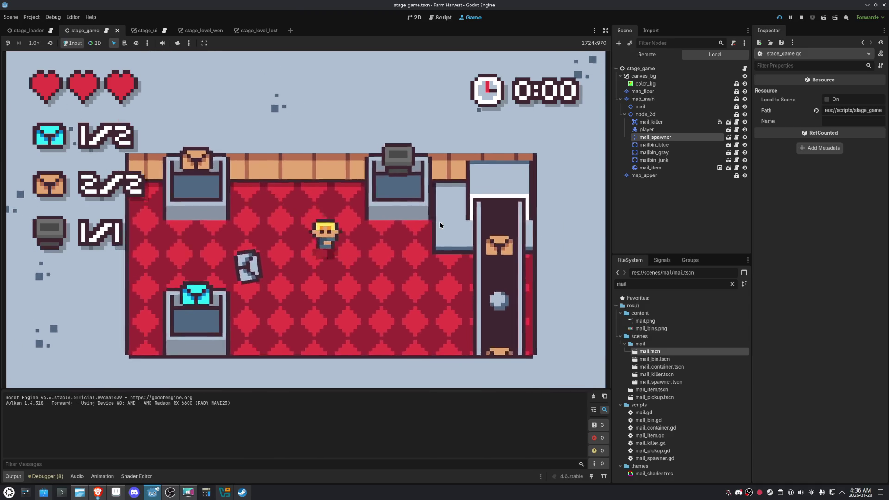
pyautogui.press('Right')
pyautogui.press('Down')
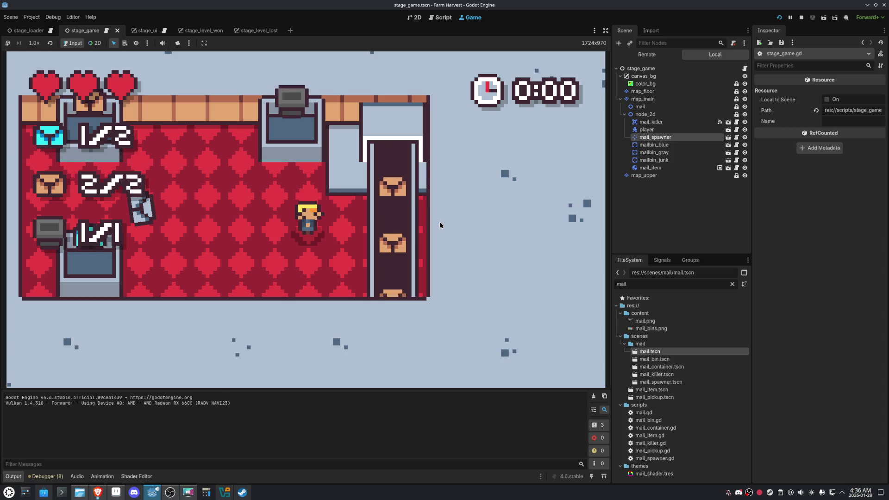
pyautogui.press('Left')
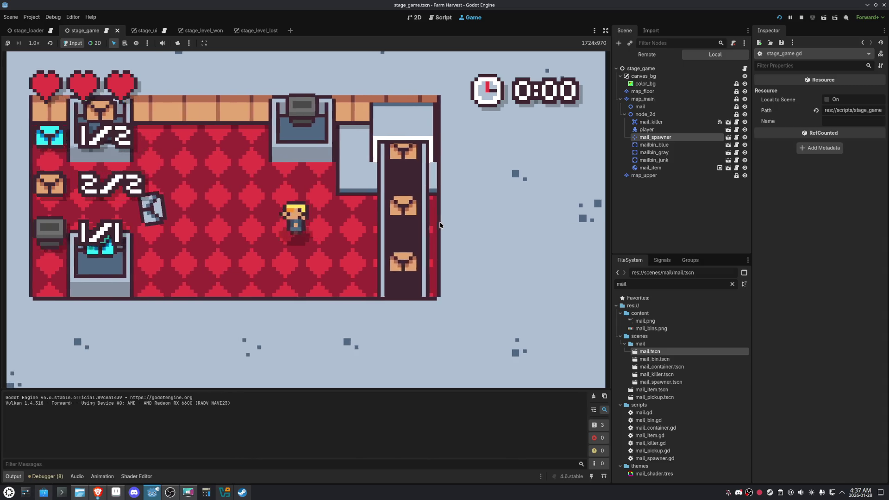
pyautogui.press('Right')
pyautogui.press('Down')
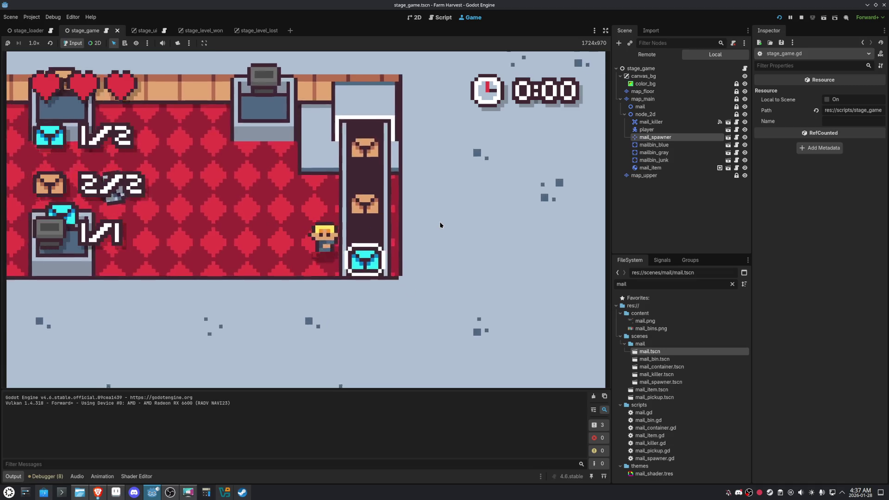
pyautogui.press('space')
pyautogui.press('Left')
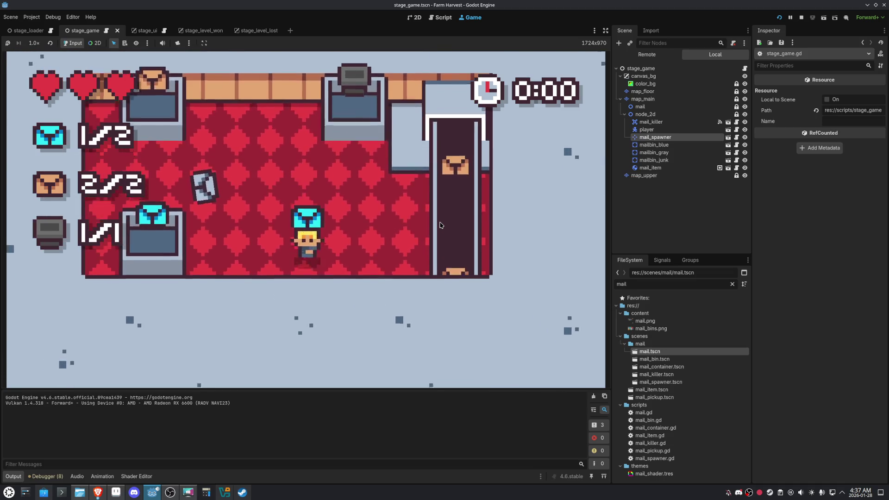
pyautogui.press('Left')
pyautogui.press('space')
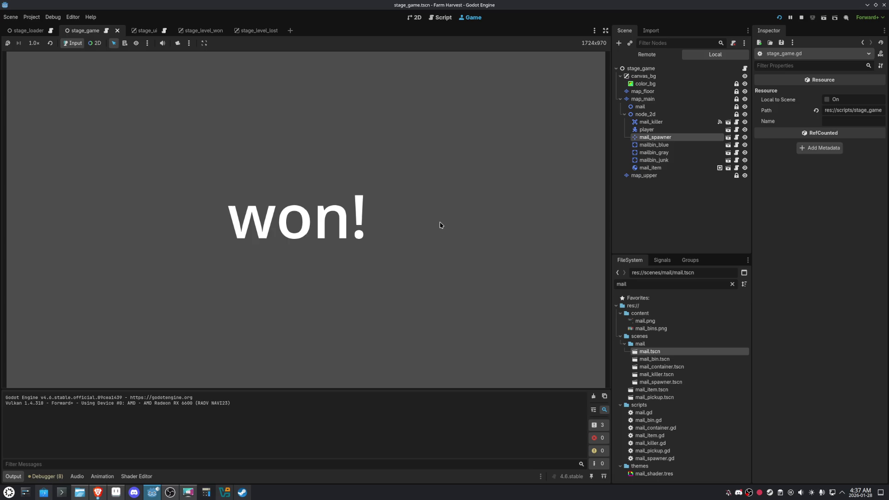
# Restart the game with F5 and deliver the brown mail and grey parcel to win again
pyautogui.click(801, 18)
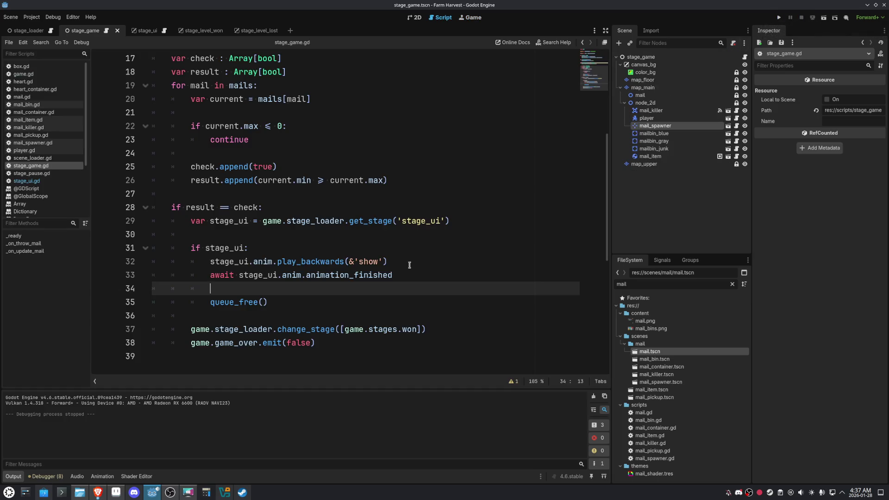
pyautogui.press('F5')
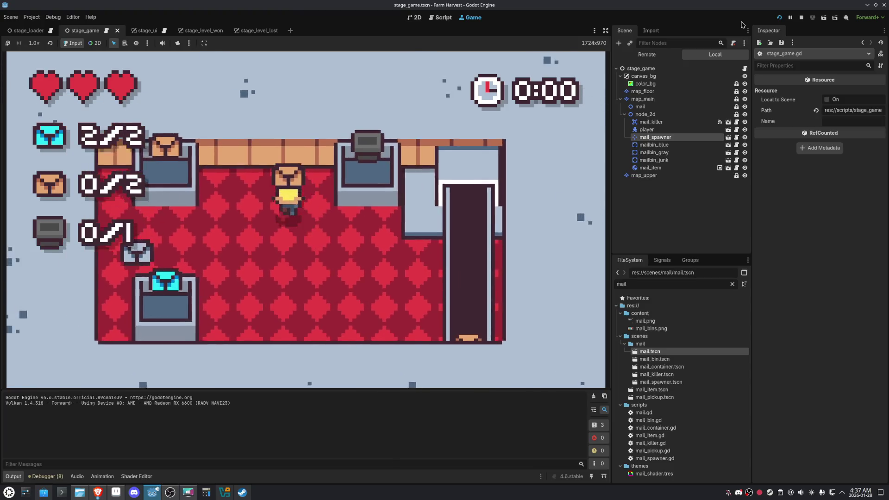
pyautogui.press('Right')
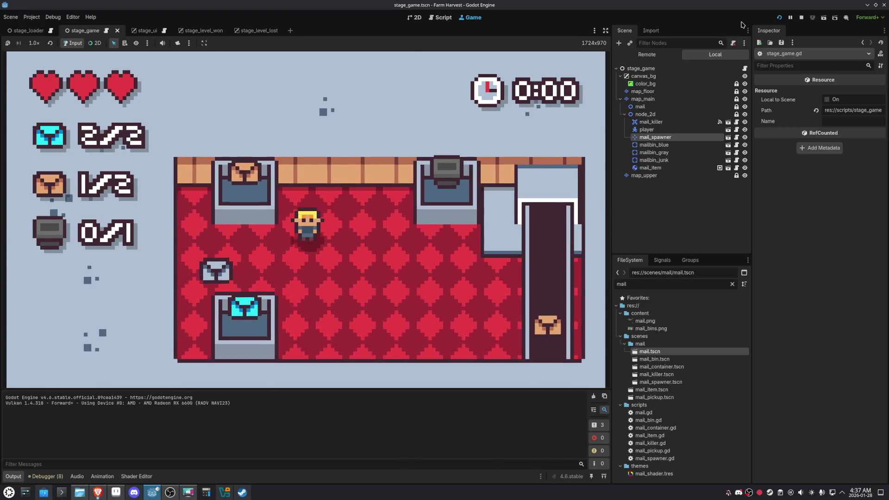
pyautogui.press('Down')
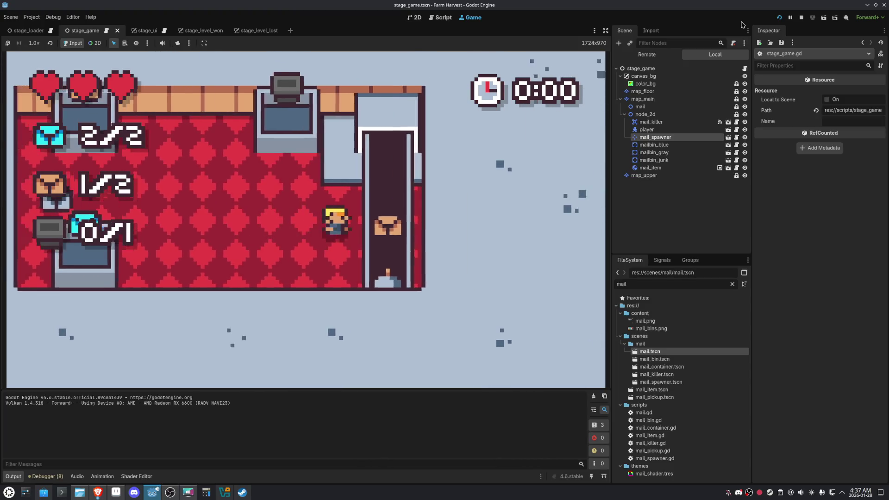
pyautogui.press('Left')
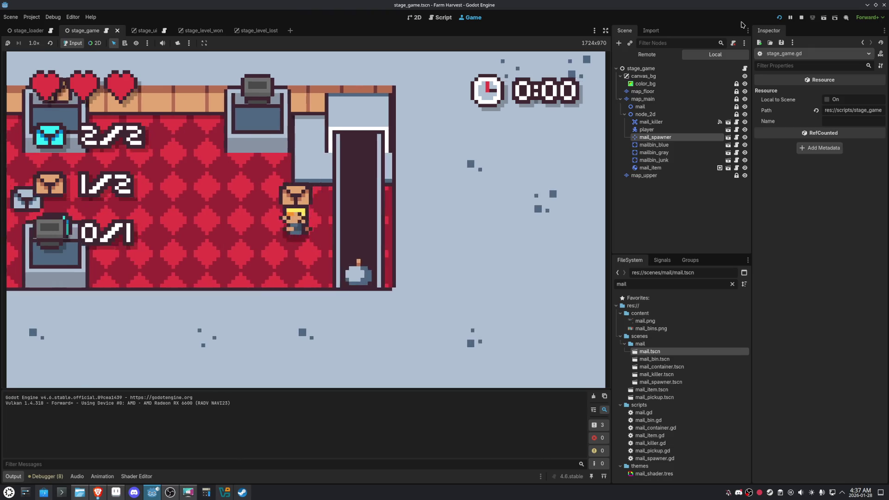
pyautogui.press('Right')
pyautogui.press('Up')
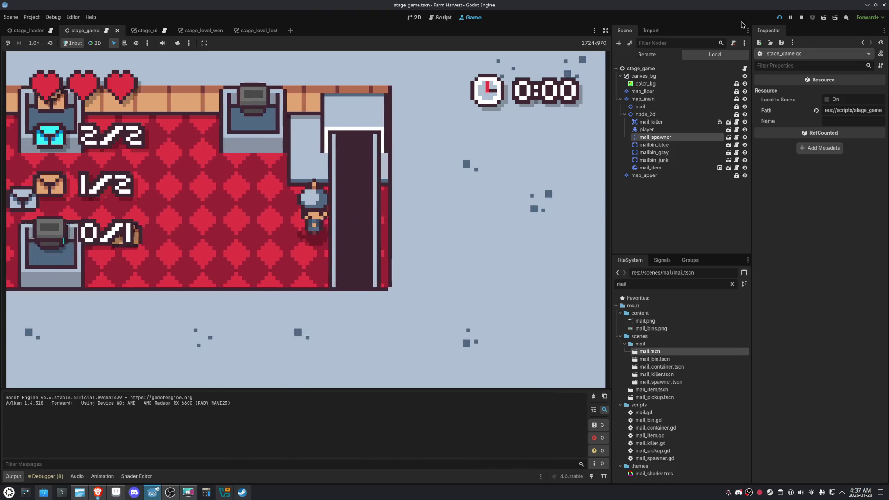
pyautogui.press('Left')
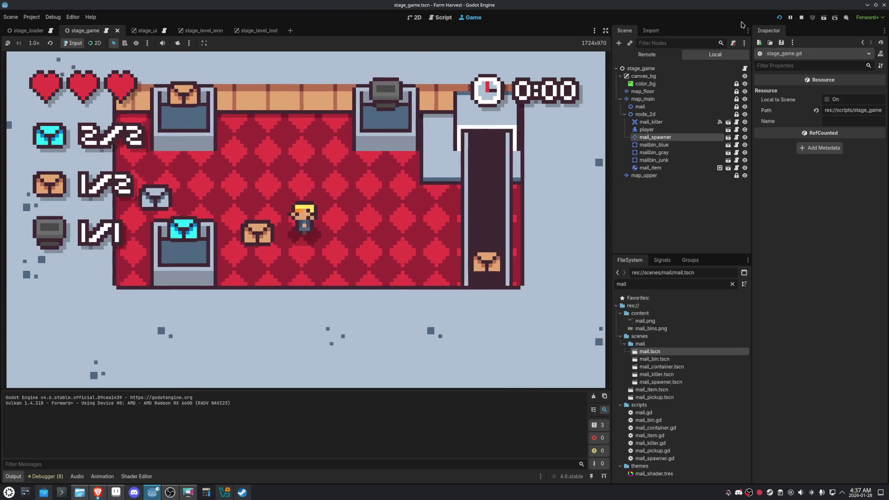
pyautogui.press('Up')
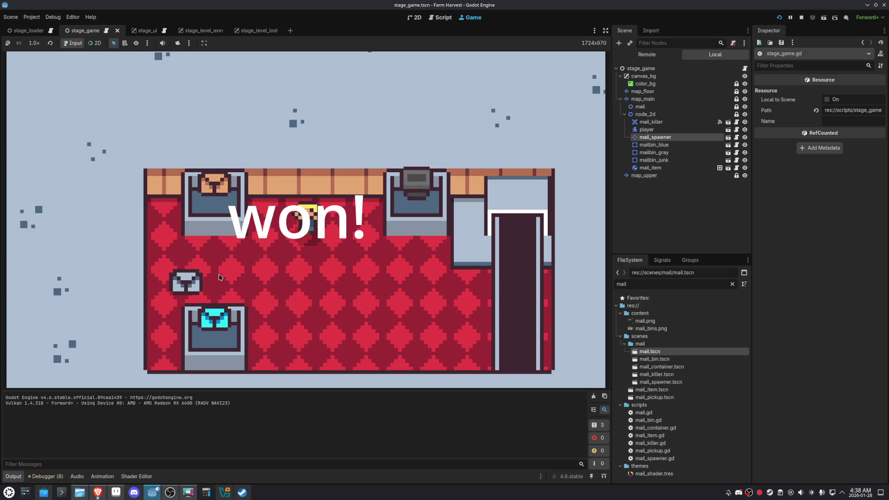
# Stop the game, close the stage_level_lost tab, and nudge the won! label upward
pyautogui.click(801, 17)
pyautogui.click(261, 30)
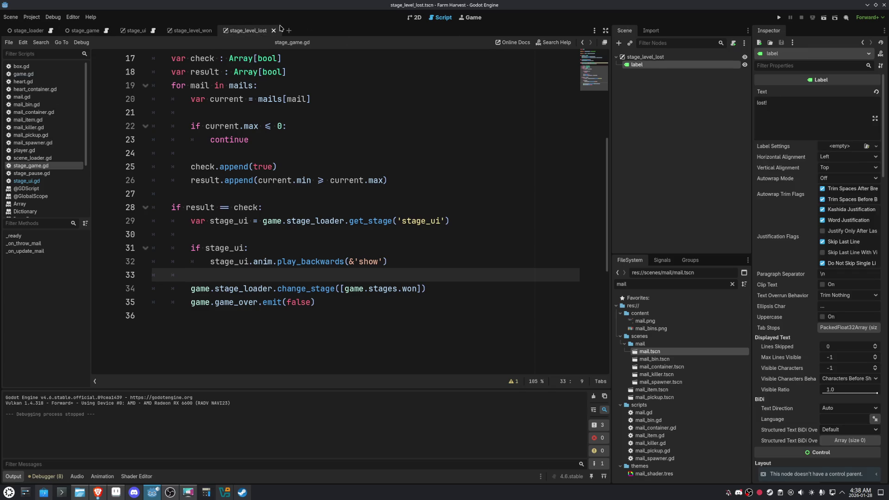
pyautogui.click(274, 31)
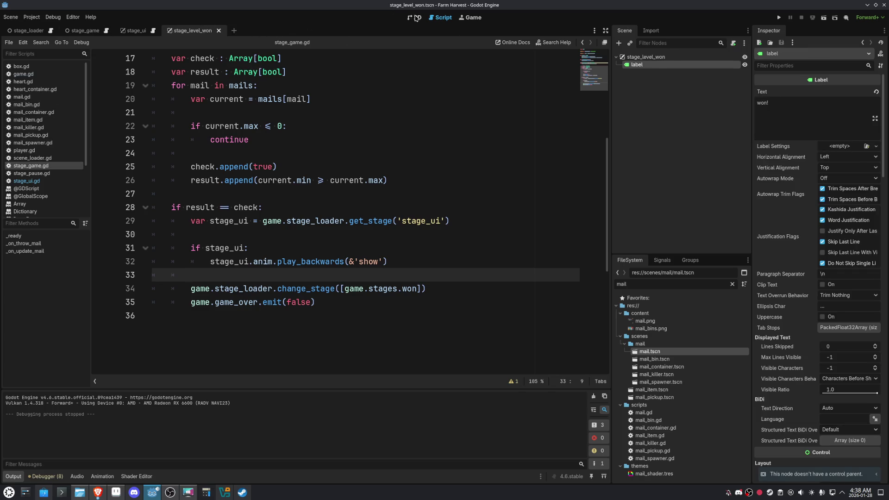
pyautogui.click(414, 17)
pyautogui.scroll(2, 250, 332)
pyautogui.moveTo(238, 282); pyautogui.dragTo(236, 256)
# Replace the label's won! text in the Inspector, typing toward 'Complete!'
pyautogui.click(777, 114)
pyautogui.hotkey('ctrl', 'a')
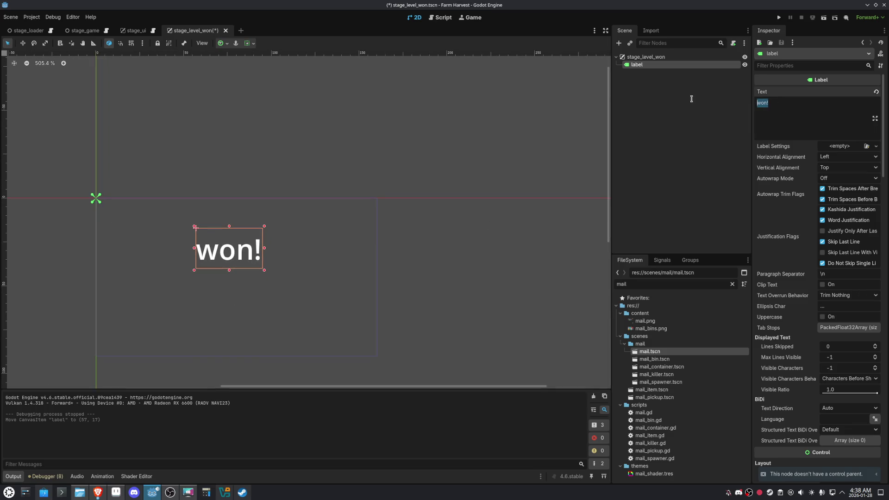
pyautogui.write('You have won')
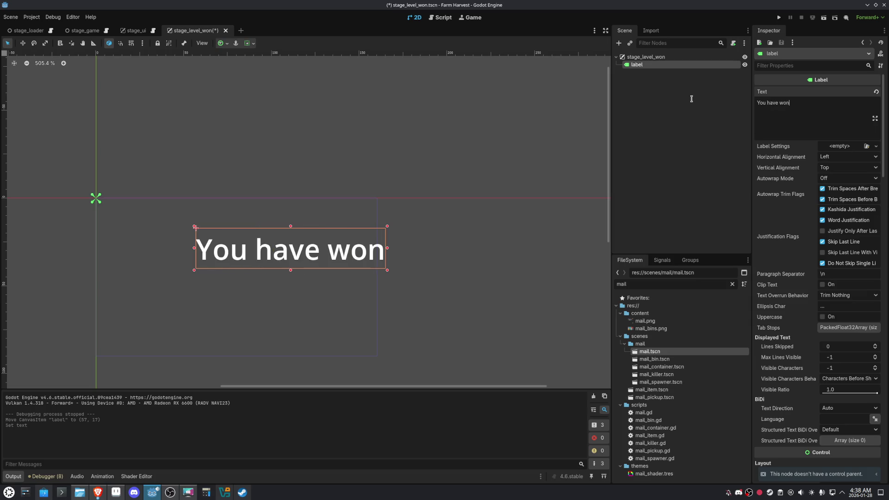
pyautogui.hotkey('ctrl', 'a')
pyautogui.write('Cop')
pyautogui.press('BackSpace')
pyautogui.write('mpe')
pyautogui.press('BackSpace')
# Finish the 'Complete!' text, set font_outline.tres as the font override, and shrink the label to 44×7
pyautogui.write('lete!')
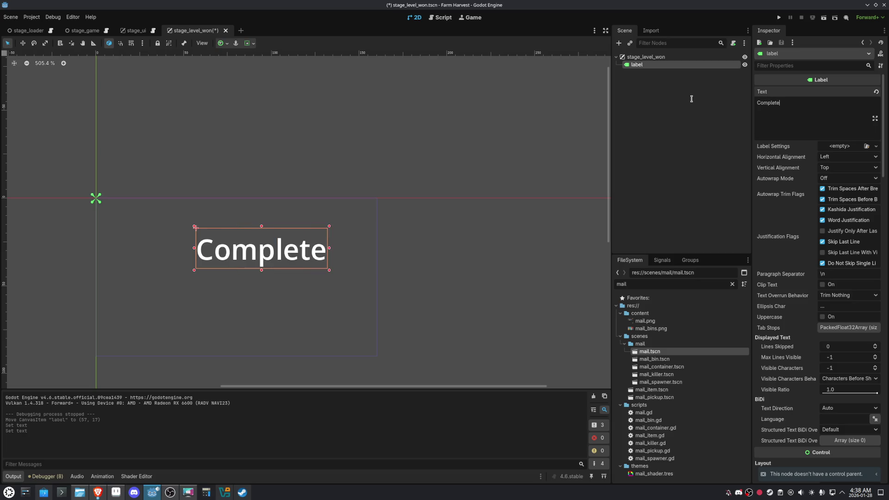
pyautogui.scroll(-15, 805, 351)
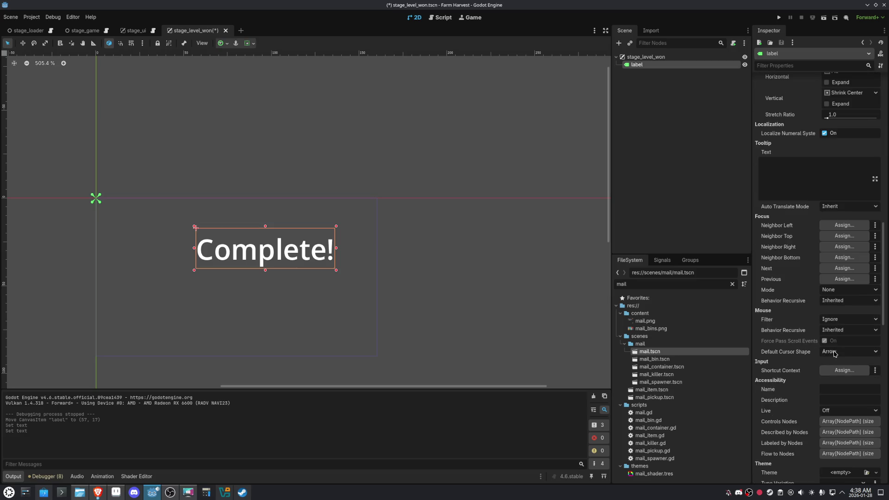
pyautogui.scroll(-5, 843, 355)
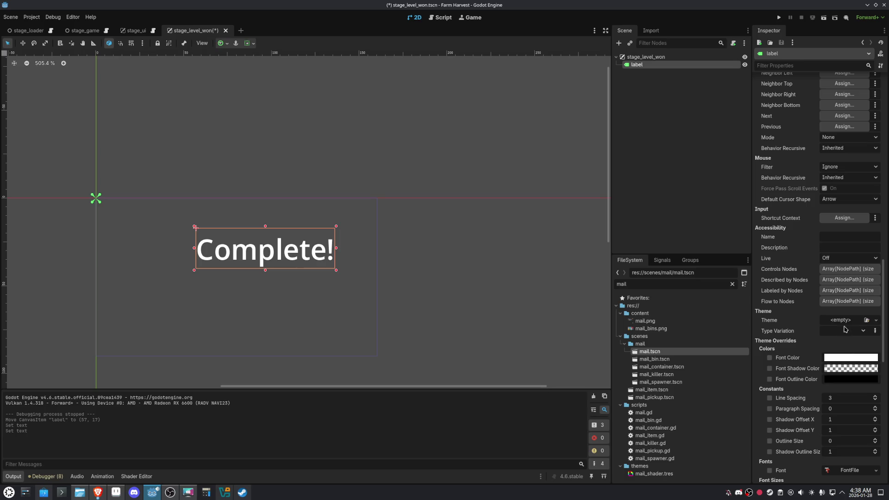
pyautogui.scroll(-5, 850, 333)
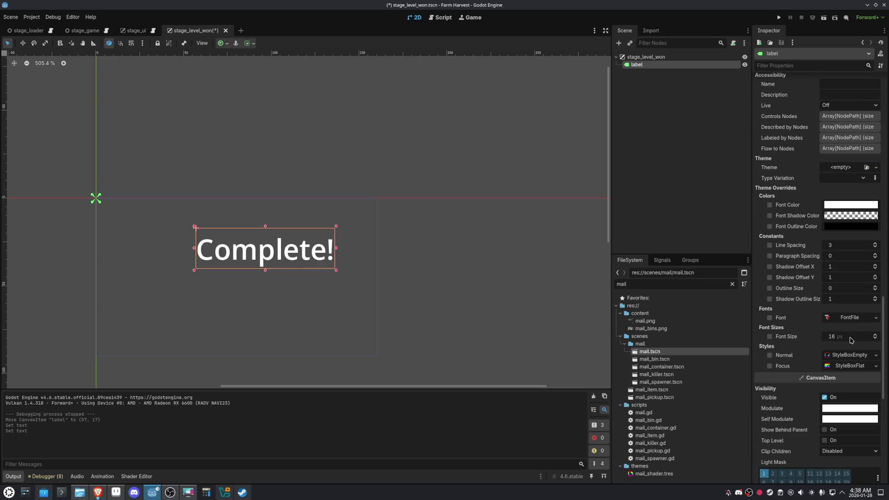
pyautogui.click(875, 317)
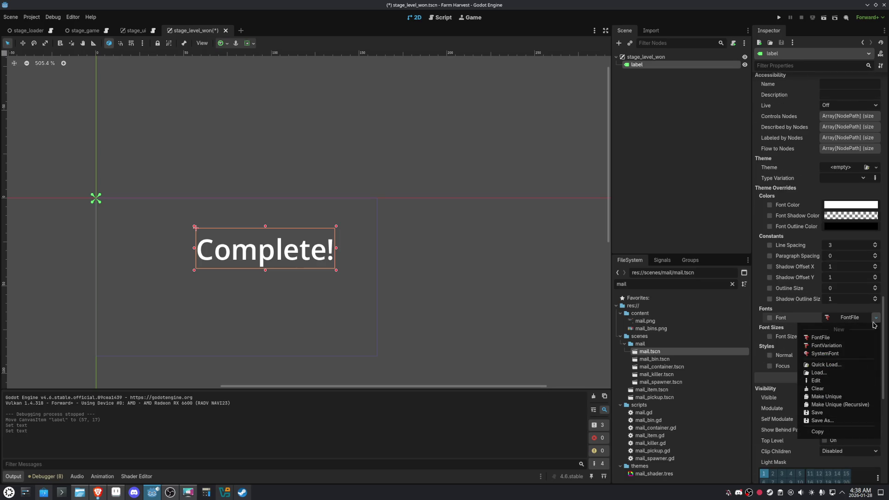
pyautogui.click(826, 365)
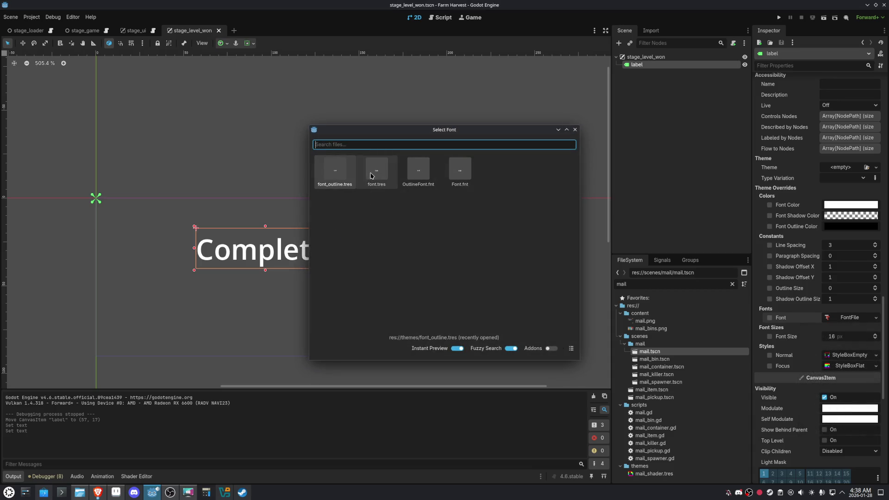
pyautogui.doubleClick(336, 169)
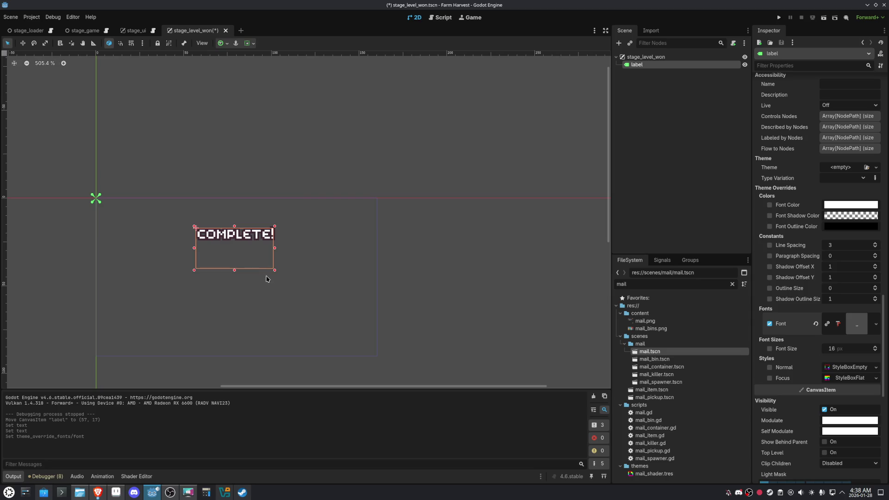
pyautogui.moveTo(275, 270)
pyautogui.mouseDown()
pyautogui.moveTo(290, 237)
pyautogui.moveTo(275, 233)
pyautogui.moveTo(305, 234)
pyautogui.mouseUp()
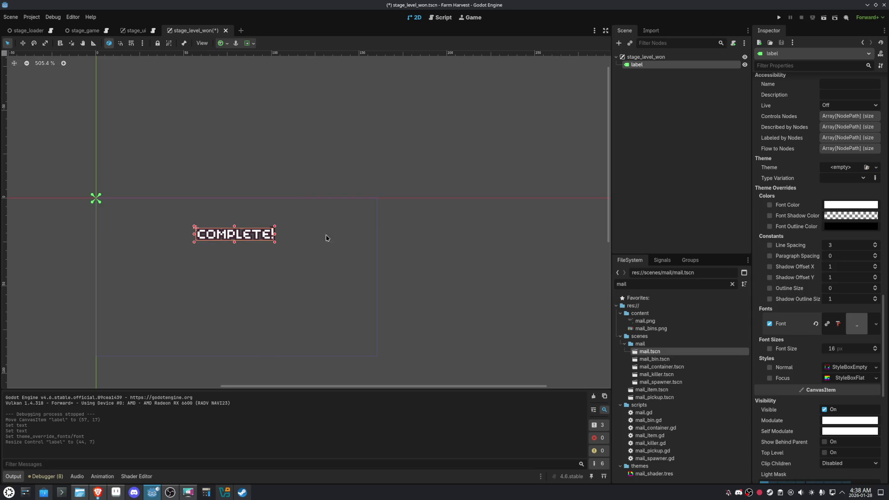
# Anchor the COMPLETE! label to the stage centre, nudge it up, and widen it across the stage
pyautogui.click(222, 43)
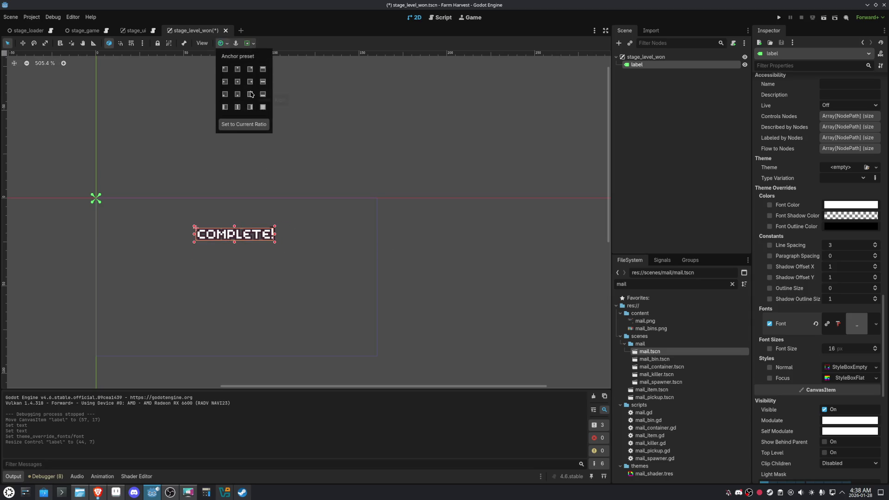
pyautogui.click(238, 82)
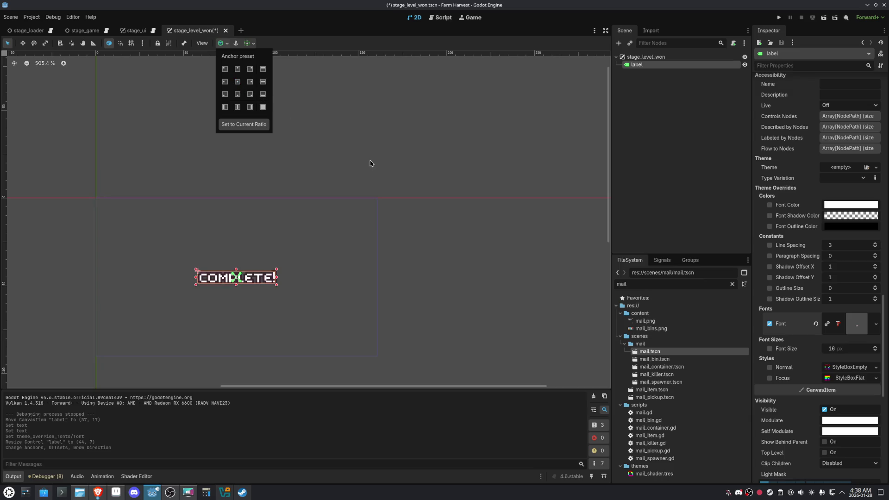
pyautogui.hotkey('shift', 'Up')
pyautogui.hotkey('shift', 'Up')
pyautogui.hotkey('shift', 'Up')
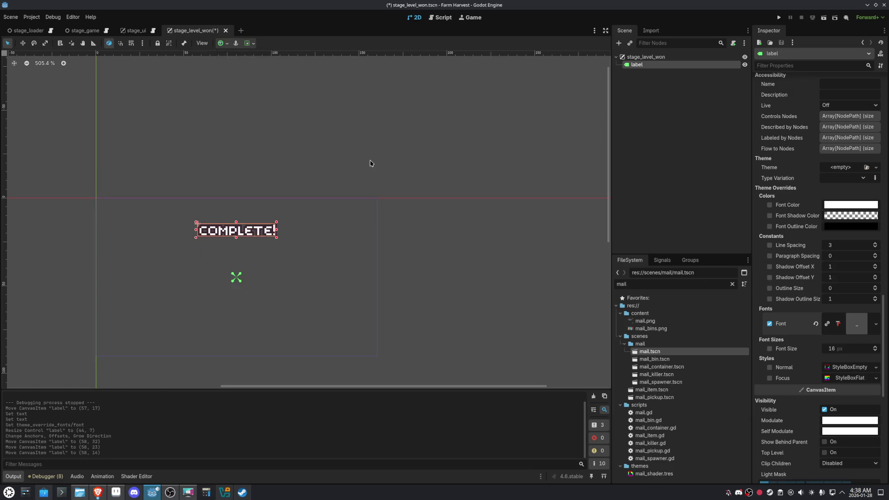
pyautogui.moveTo(195, 231); pyautogui.dragTo(93, 221)
# Set the title's horizontal and vertical alignment to Center and make its box taller
pyautogui.scroll(10, 820, 109)
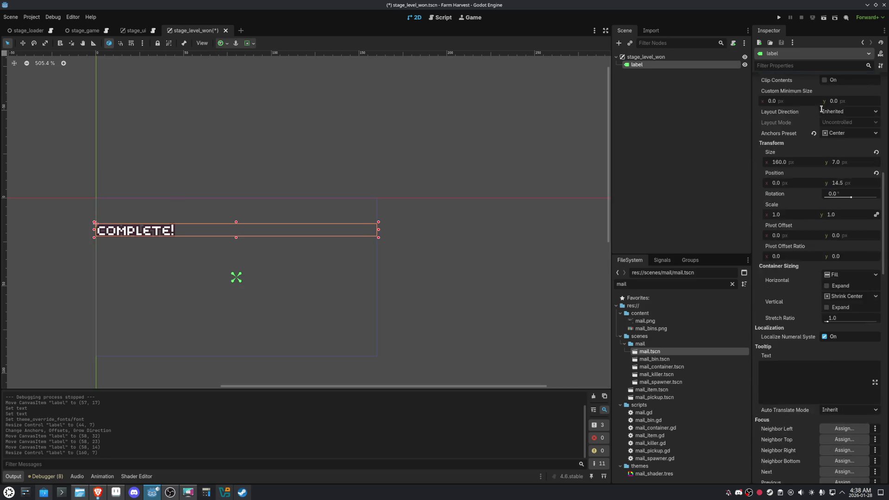
pyautogui.scroll(10, 824, 107)
pyautogui.click(842, 158)
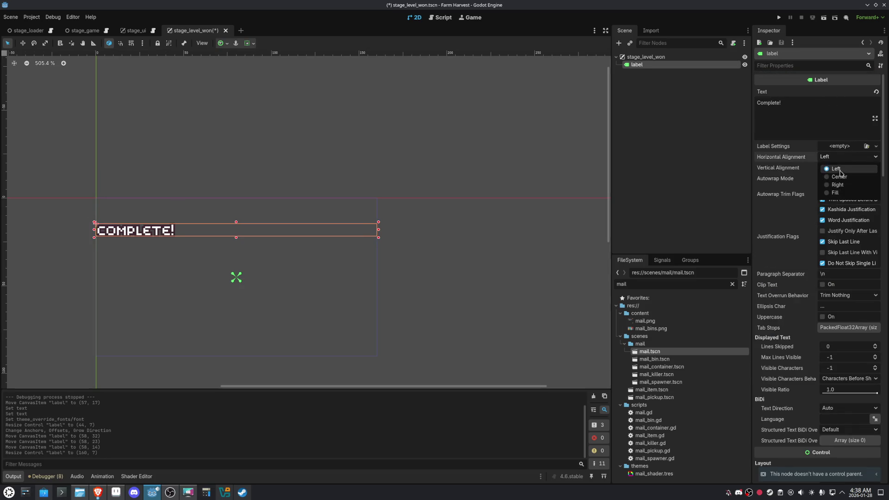
pyautogui.click(838, 177)
pyautogui.click(837, 168)
pyautogui.click(839, 187)
pyautogui.moveTo(236, 224); pyautogui.dragTo(237, 210)
pyautogui.click(441, 240)
# Give the COMPLETE! label a dark maroon font shadow colour from the saved swatches
pyautogui.click(276, 227)
pyautogui.scroll(-10, 774, 300)
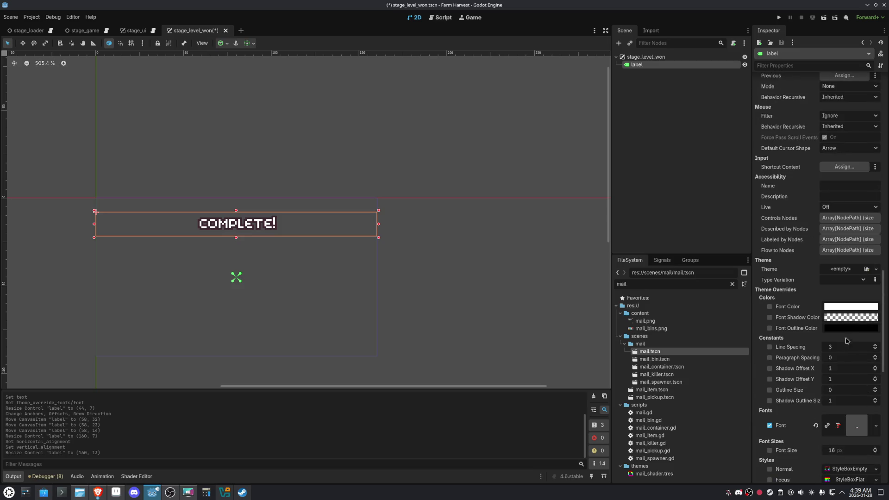
pyautogui.click(836, 318)
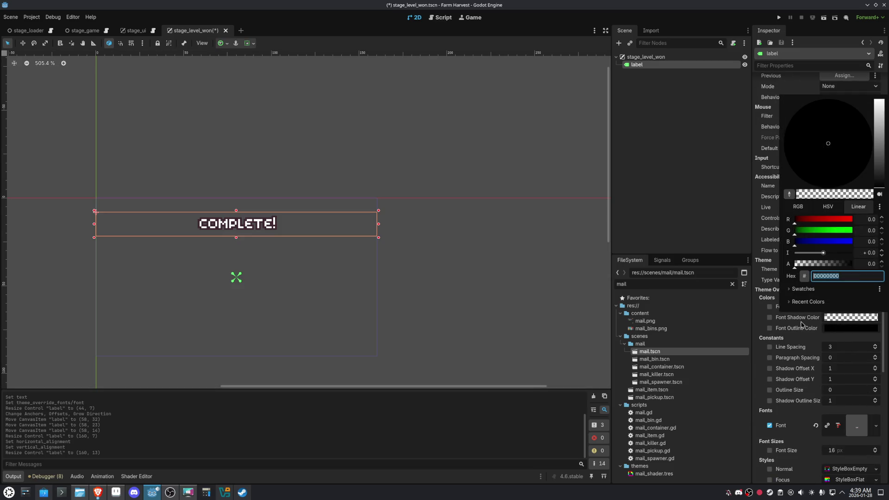
pyautogui.click(801, 289)
pyautogui.click(801, 301)
pyautogui.click(426, 307)
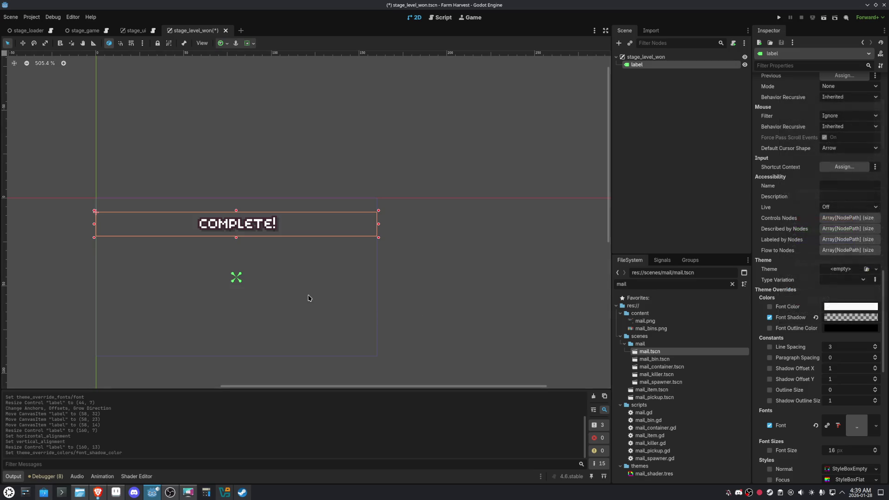
pyautogui.click(385, 295)
pyautogui.scroll(5, 187, 287)
pyautogui.scroll(-2, 203, 286)
pyautogui.scroll(6, 250, 245)
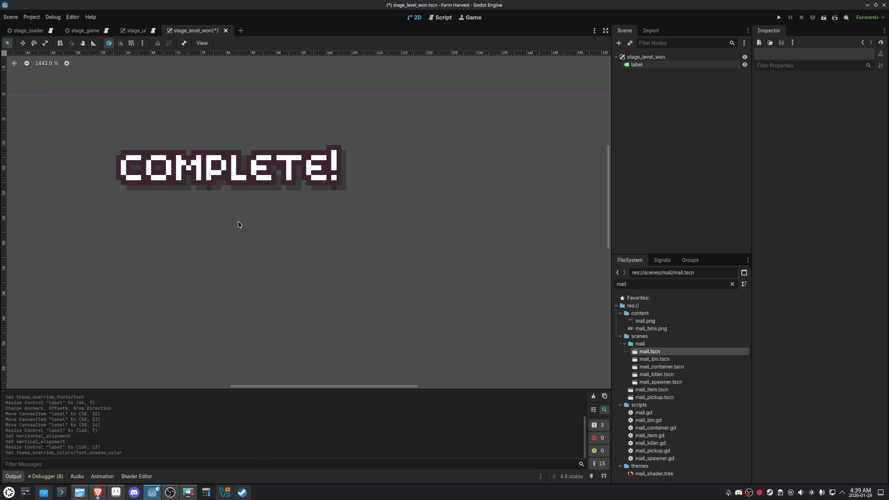
pyautogui.scroll(-10, 239, 225)
# Select the stage_level_won root node and save the scene
pyautogui.click(636, 65)
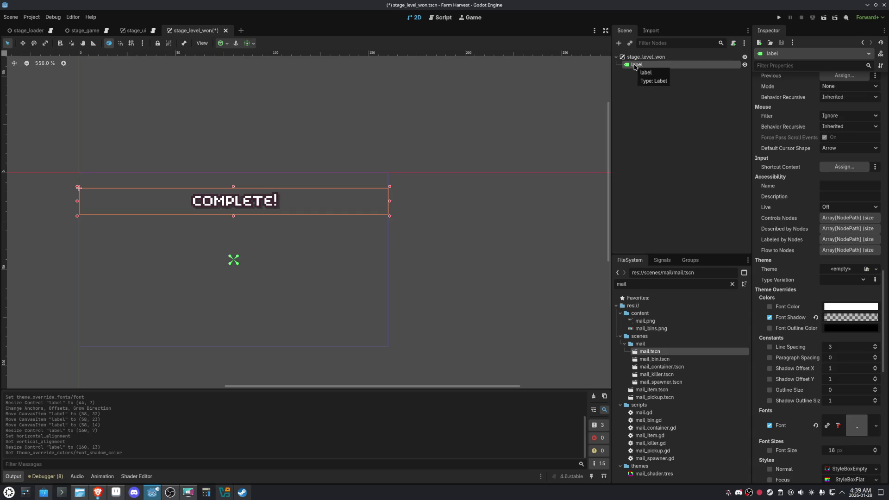
pyautogui.click(633, 58)
pyautogui.hotkey('ctrl', 's')
pyautogui.click(618, 45)
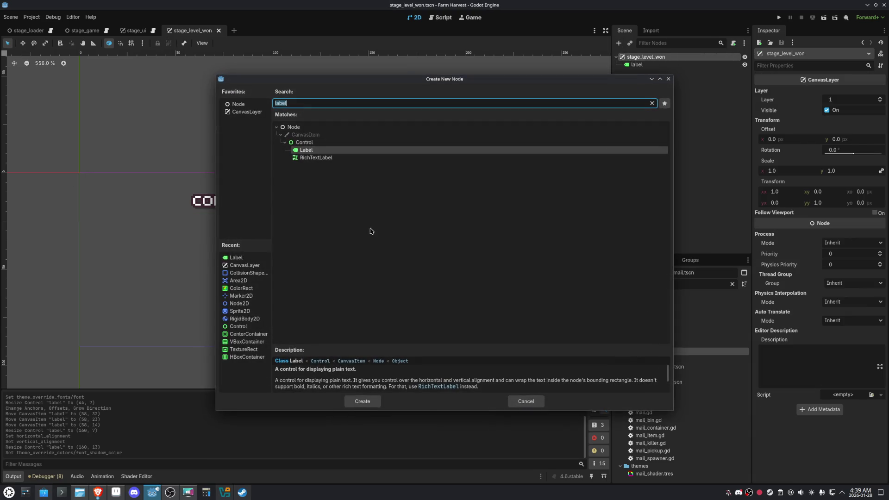
# Add an HBoxContainer to the stage_level_won root and save the scene
pyautogui.write('g')
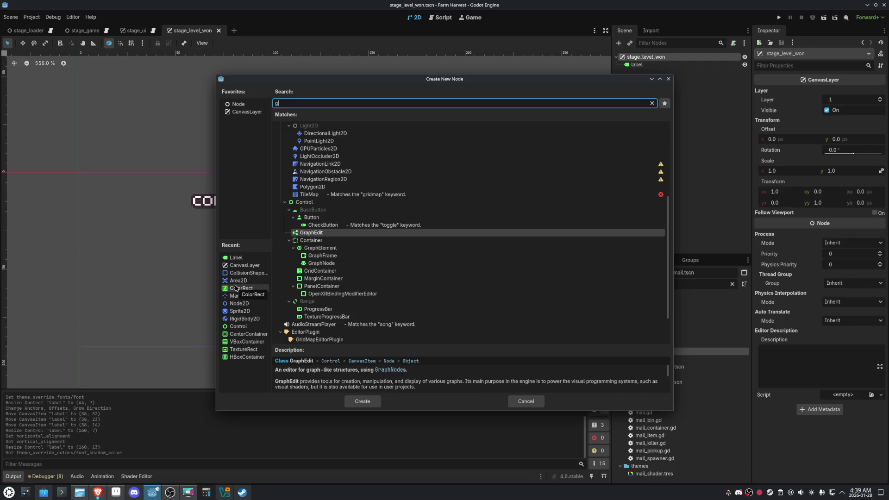
pyautogui.press('BackSpace')
pyautogui.write('hb')
pyautogui.click(332, 250)
pyautogui.doubleClick(332, 250)
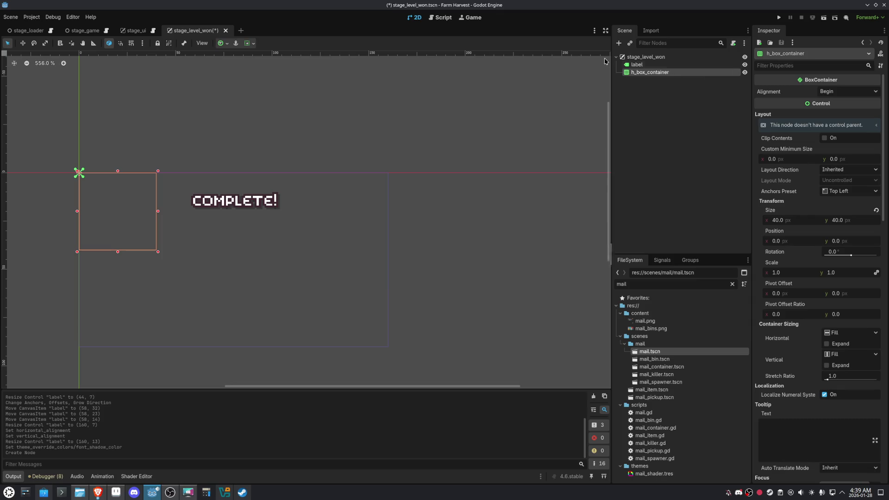
pyautogui.hotkey('ctrl', 's')
# Add a Button inside the box container, duplicate it, and rename the container button_container
pyautogui.click(618, 43)
pyautogui.write('v')
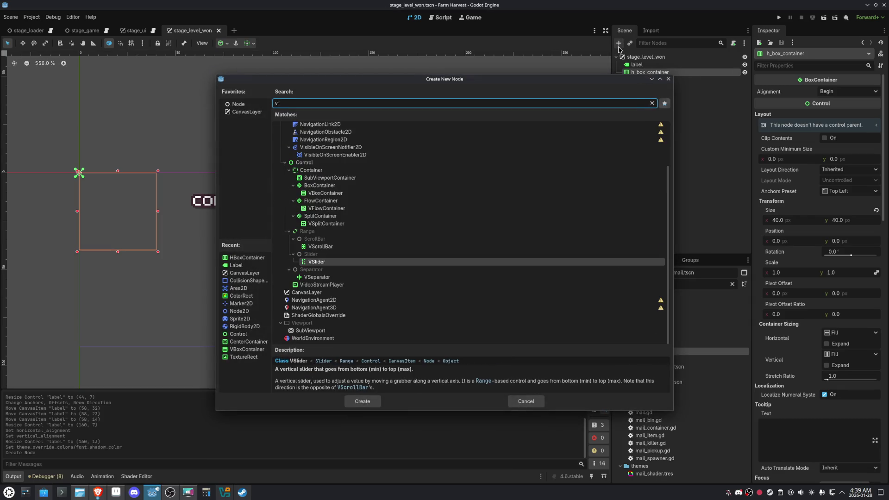
pyautogui.press('BackSpace')
pyautogui.write('byrr')
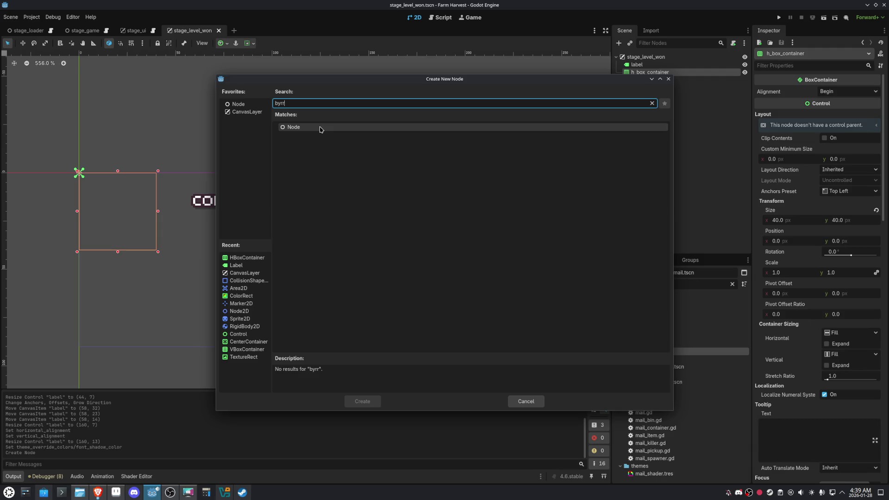
pyautogui.click(197, 106)
pyautogui.write('butt')
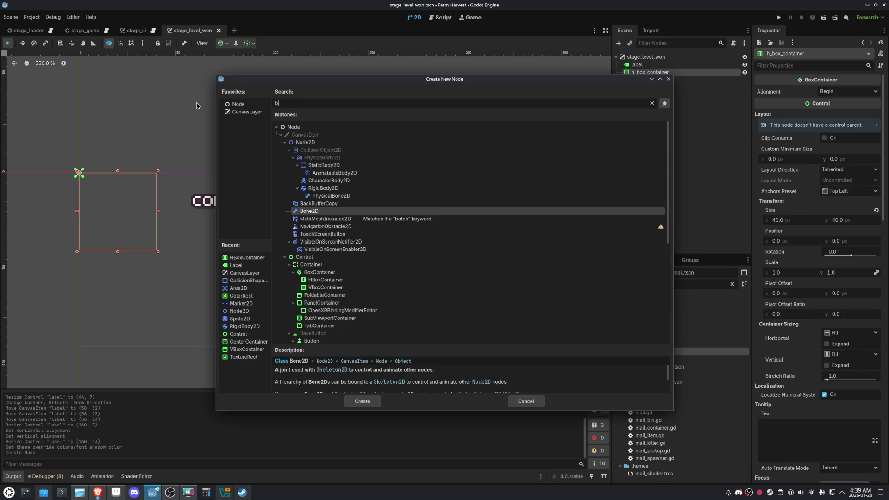
pyautogui.doubleClick(315, 158)
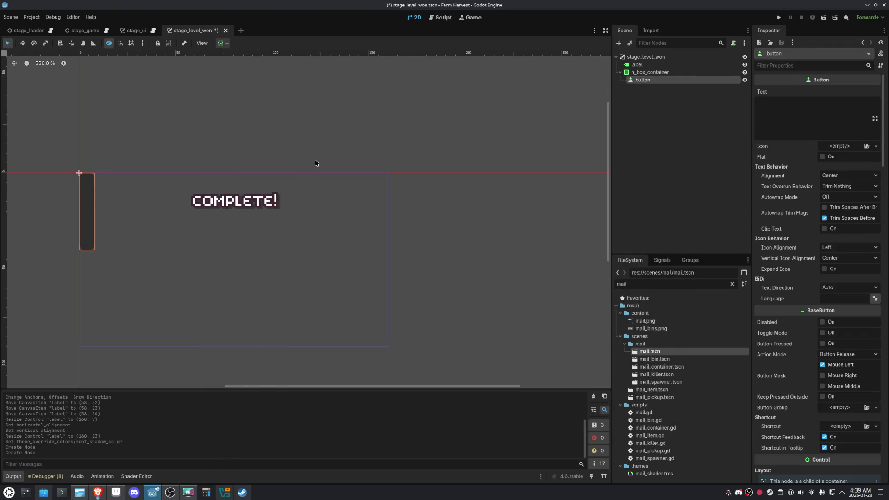
pyautogui.hotkey('ctrl', 'd')
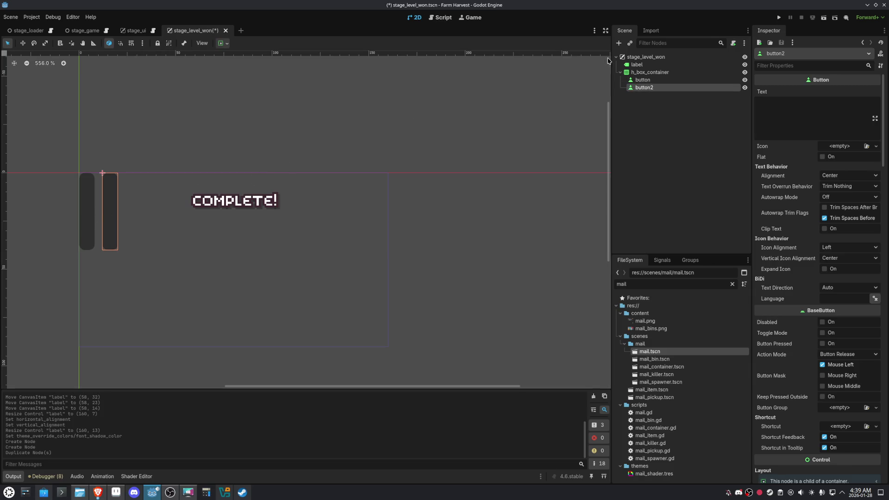
pyautogui.click(650, 72)
pyautogui.write('b')
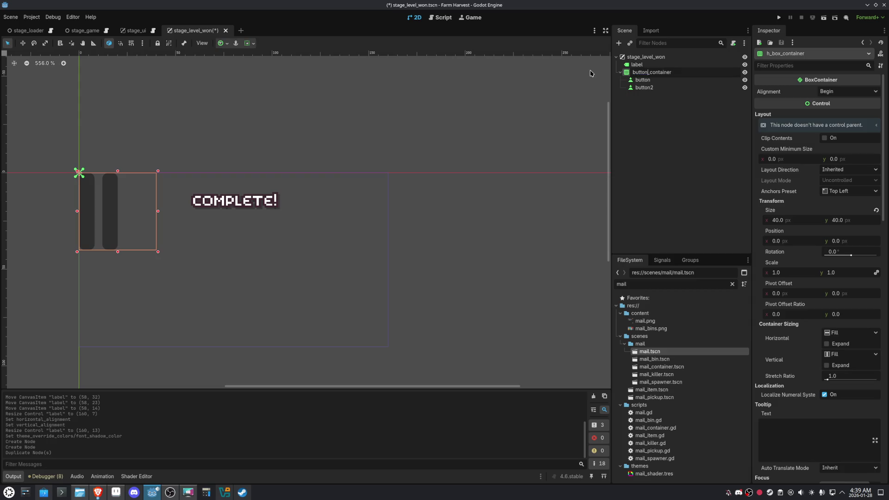
pyautogui.press('Return')
# Set the two buttons' text to 'continue' and 'retry'
pyautogui.scroll(-5, 821, 199)
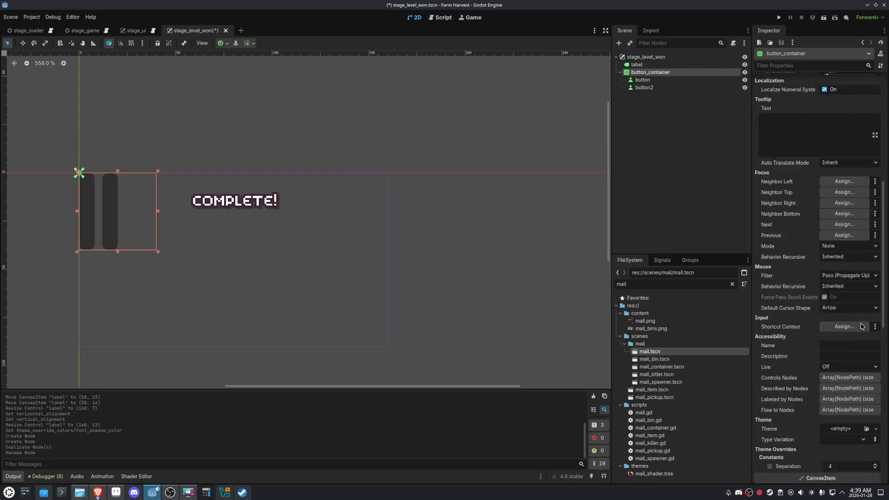
pyautogui.scroll(4, 822, 199)
pyautogui.click(647, 87)
pyautogui.click(642, 79)
pyautogui.click(795, 108)
pyautogui.write('continue')
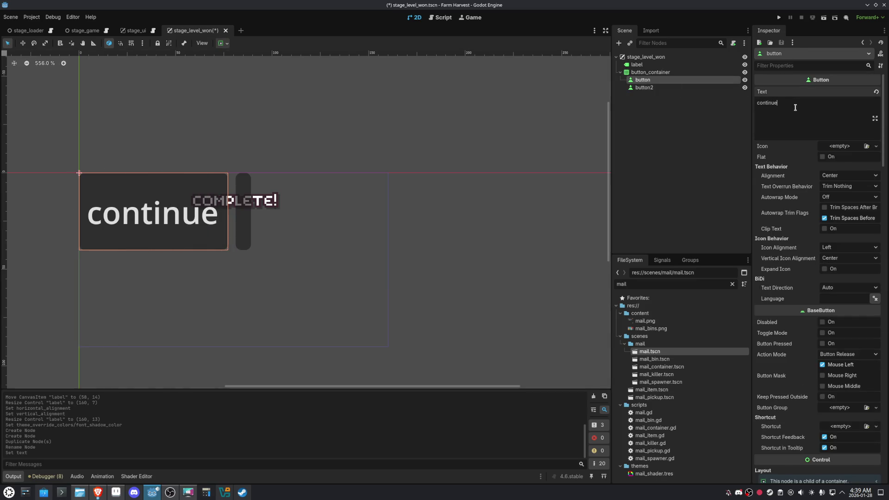
pyautogui.click(643, 87)
pyautogui.click(798, 110)
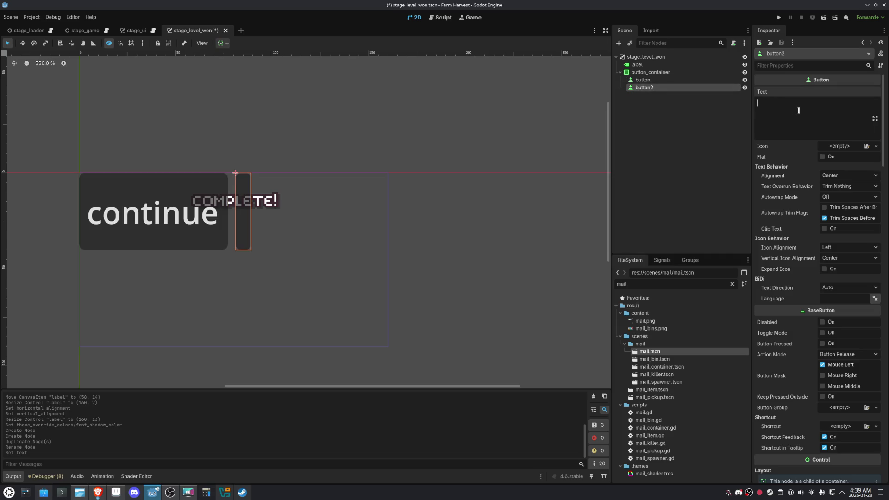
pyautogui.write('retry')
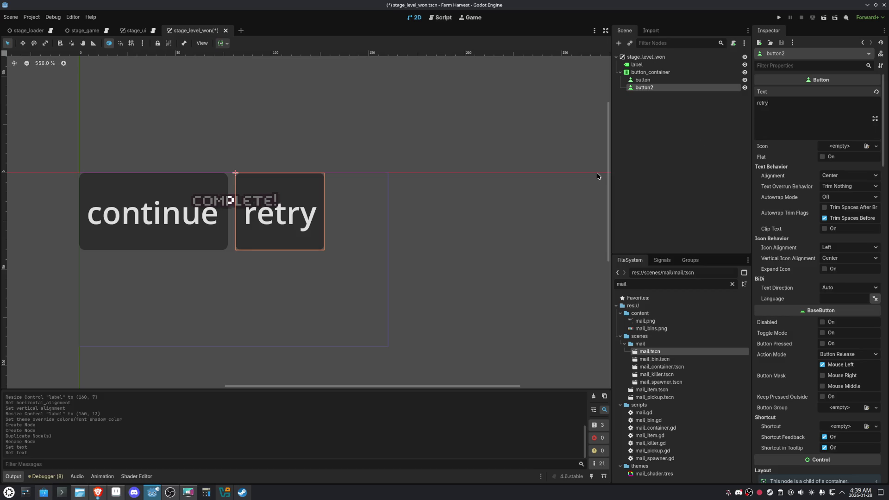
# Bring up the Select Theme list for button_container's Theme property
pyautogui.click(650, 73)
pyautogui.scroll(-10, 870, 381)
pyautogui.scroll(3, 869, 380)
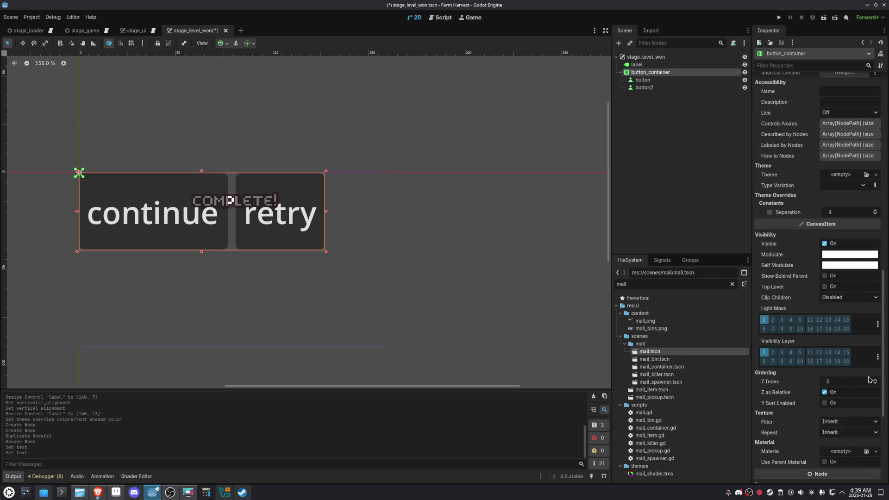
pyautogui.click(866, 174)
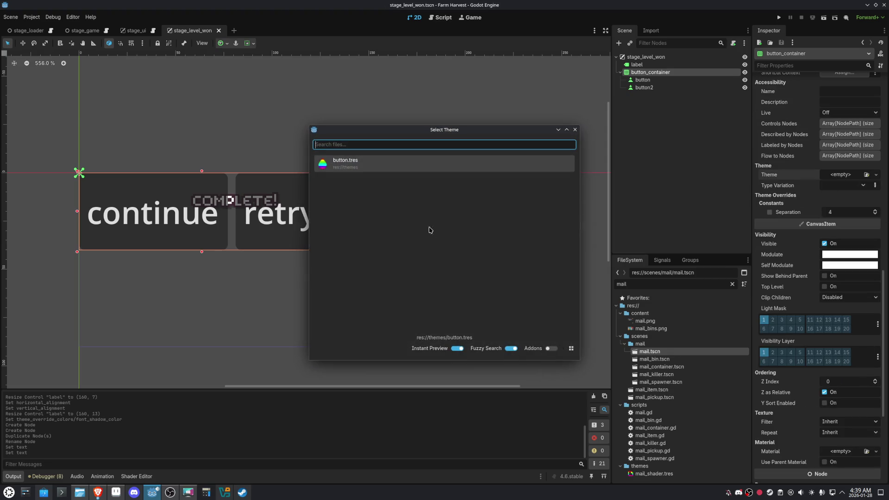
# Apply button.tres, key the title's start position, and push button_container 90 pixels down
pyautogui.doubleClick(349, 166)
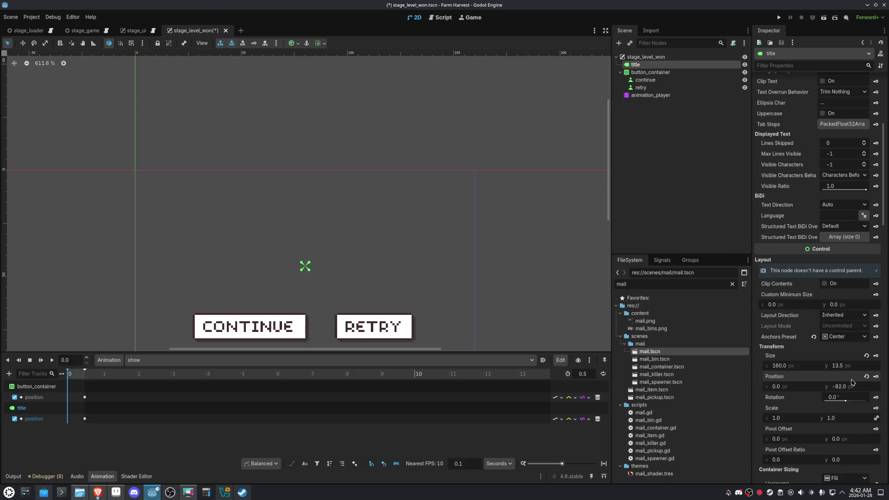
pyautogui.click(876, 378)
pyautogui.click(91, 377)
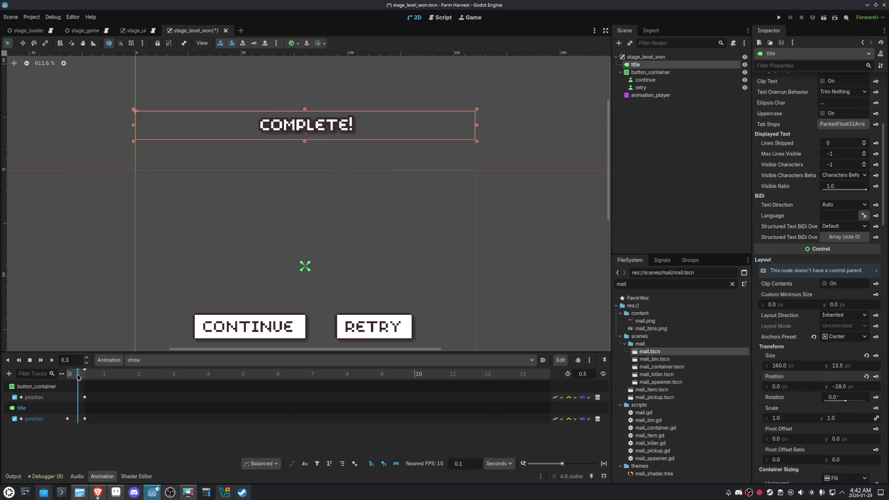
pyautogui.click(643, 72)
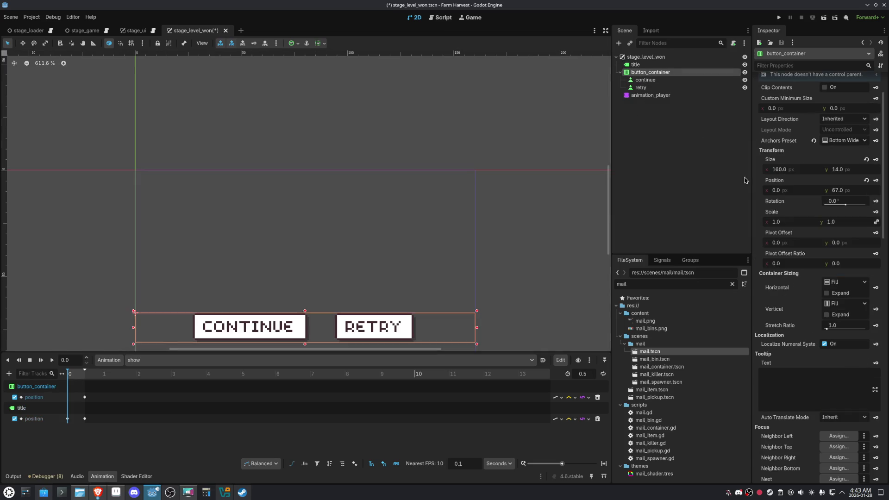
pyautogui.click(854, 192)
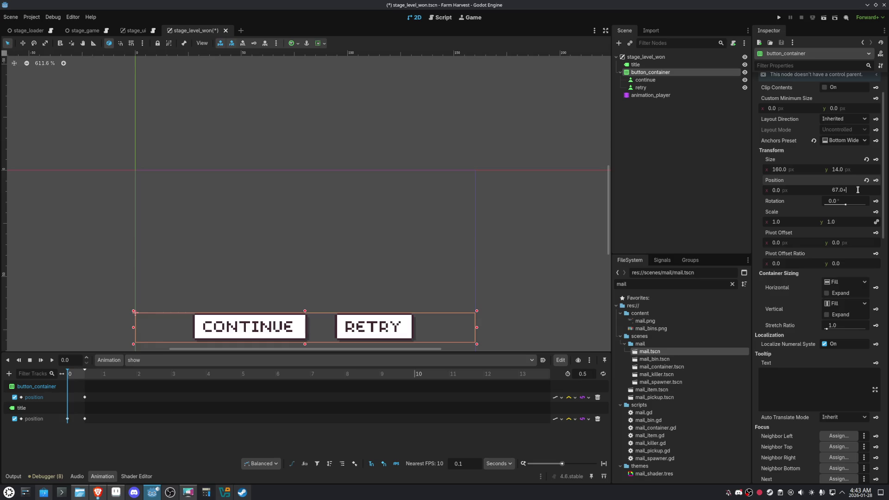
pyautogui.press('Return')
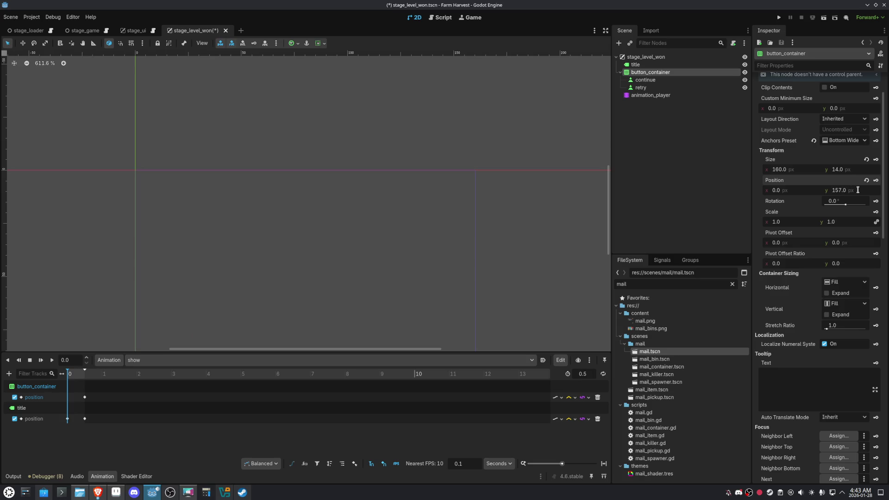
# Set 0.2 easing on the button_container and title start keyframes, save, and preview the slide-in
pyautogui.click(67, 397)
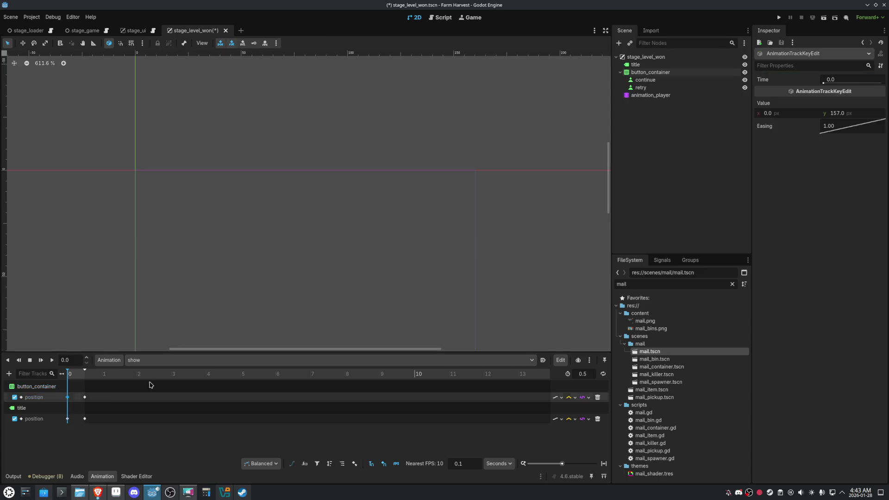
pyautogui.click(845, 127)
pyautogui.write('0.2')
pyautogui.press('Return')
pyautogui.click(340, 262)
pyautogui.click(67, 418)
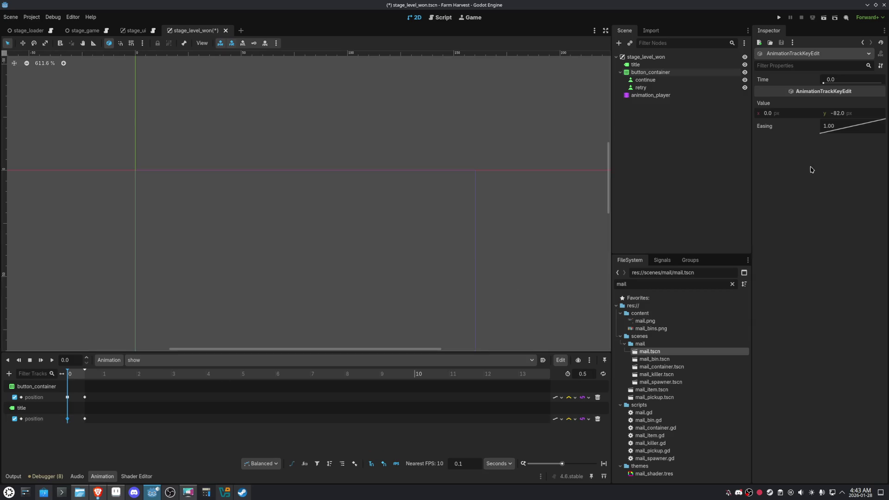
pyautogui.click(847, 121)
pyautogui.press('Return')
pyautogui.scroll(-5, 296, 186)
pyautogui.hotkey('ctrl', 's')
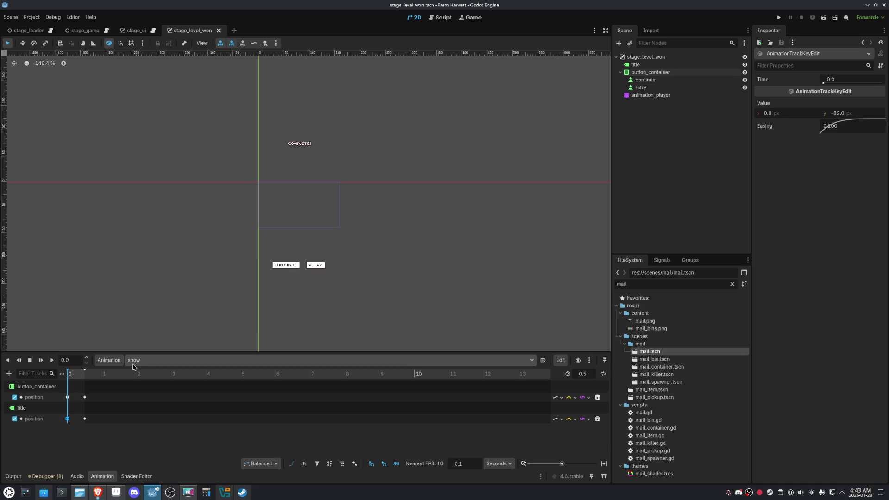
pyautogui.moveTo(68, 374); pyautogui.dragTo(55, 376)
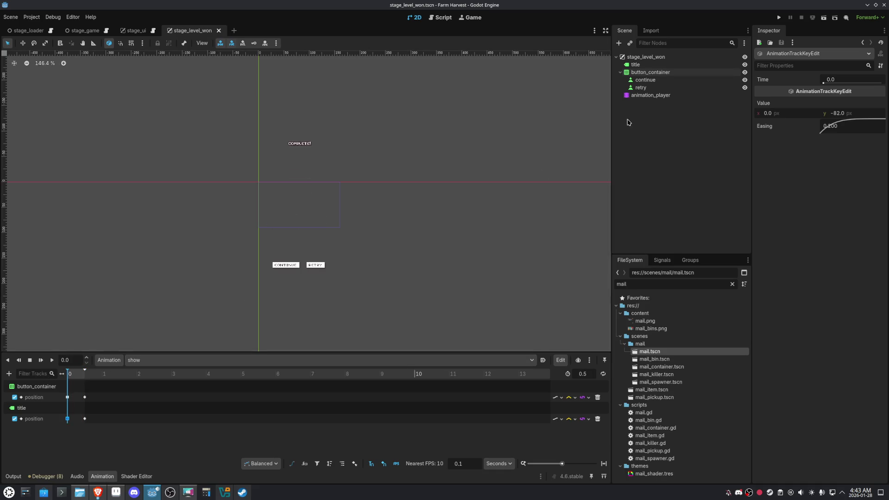
pyautogui.click(635, 57)
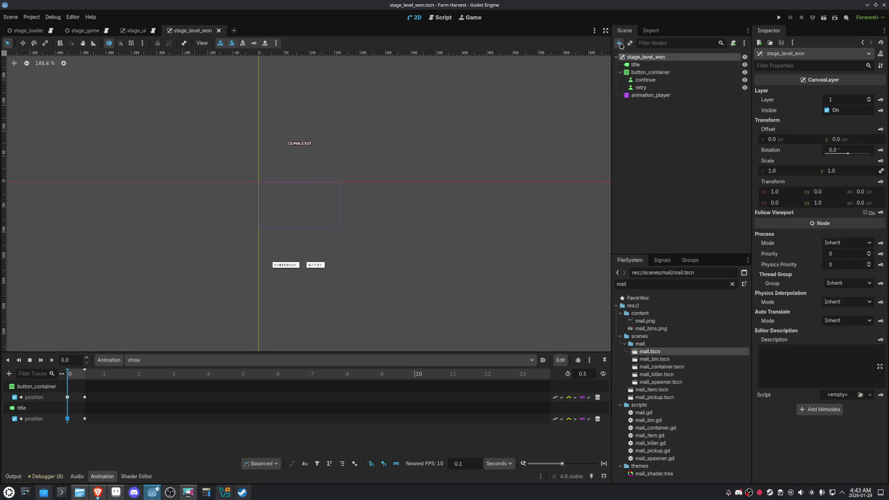
# Add a ColorRect node and apply the Full Rect anchor preset
pyautogui.click(620, 44)
pyautogui.write('color')
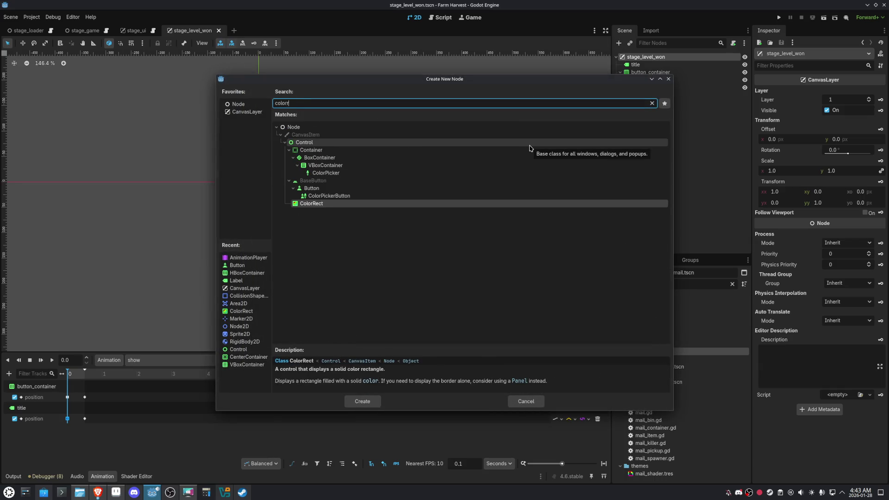
pyautogui.press('Return')
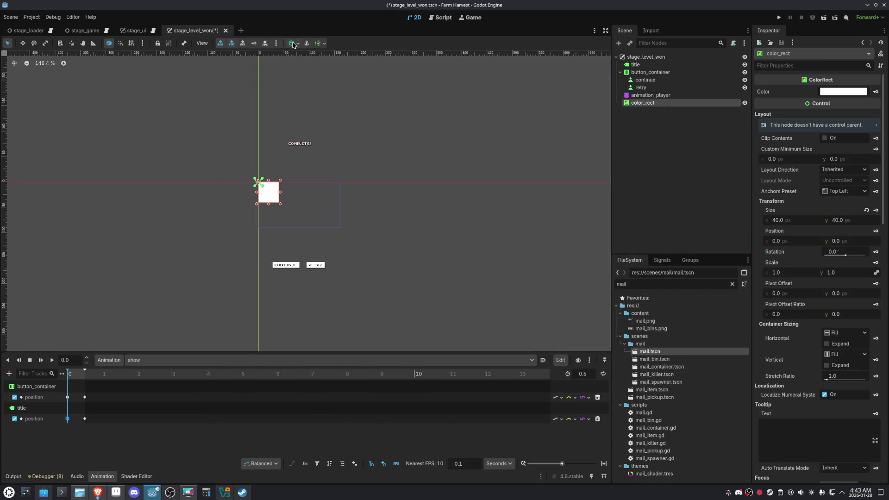
pyautogui.click(292, 43)
pyautogui.click(333, 108)
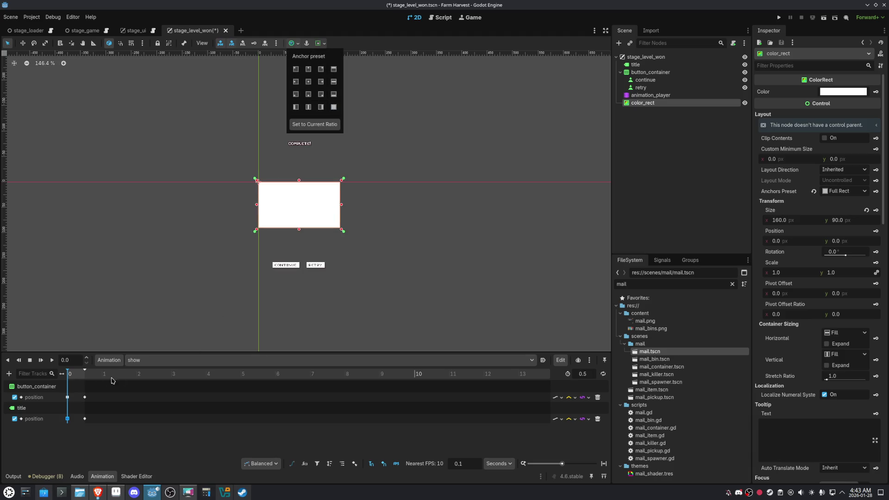
pyautogui.click(652, 103)
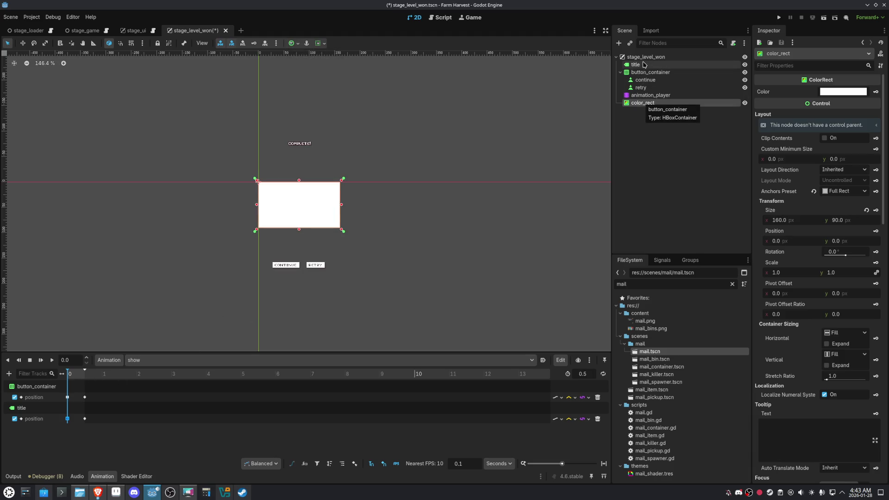
# Move the ColorRect to the top of the scene tree and rename it bg
pyautogui.moveTo(641, 96); pyautogui.dragTo(642, 65)
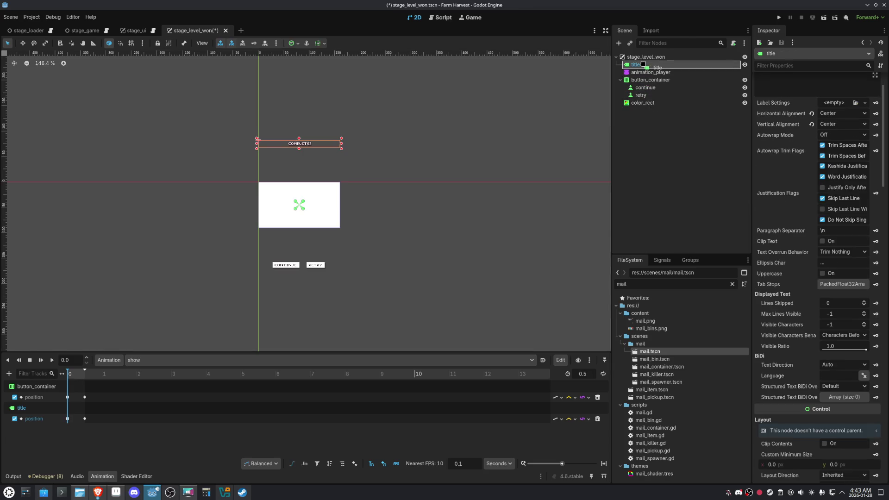
pyautogui.click(640, 103)
pyautogui.moveTo(636, 104); pyautogui.dragTo(641, 63)
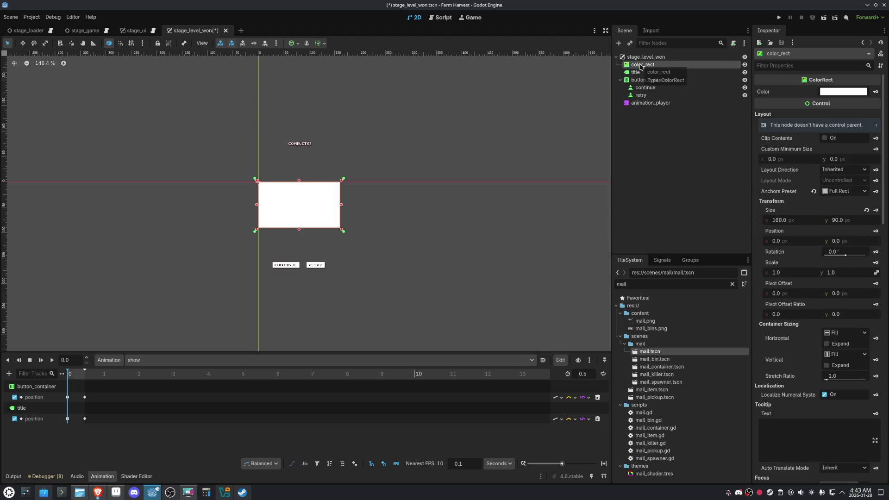
pyautogui.press('F2')
pyautogui.write('bg')
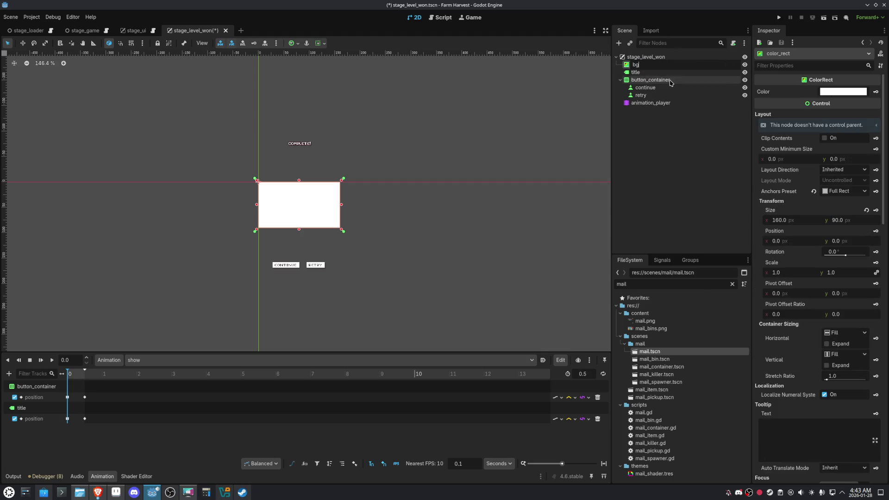
pyautogui.press('Return')
# Set bg's colour to black with its opacity at 0
pyautogui.click(831, 91)
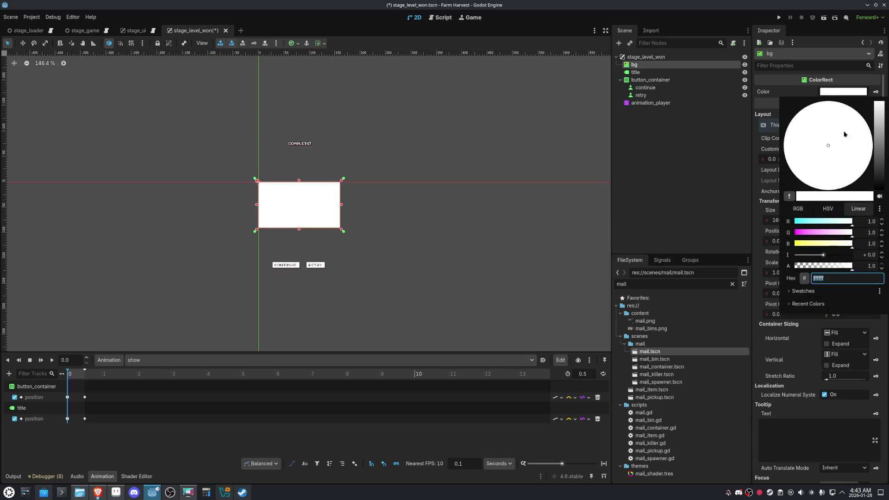
pyautogui.click(804, 291)
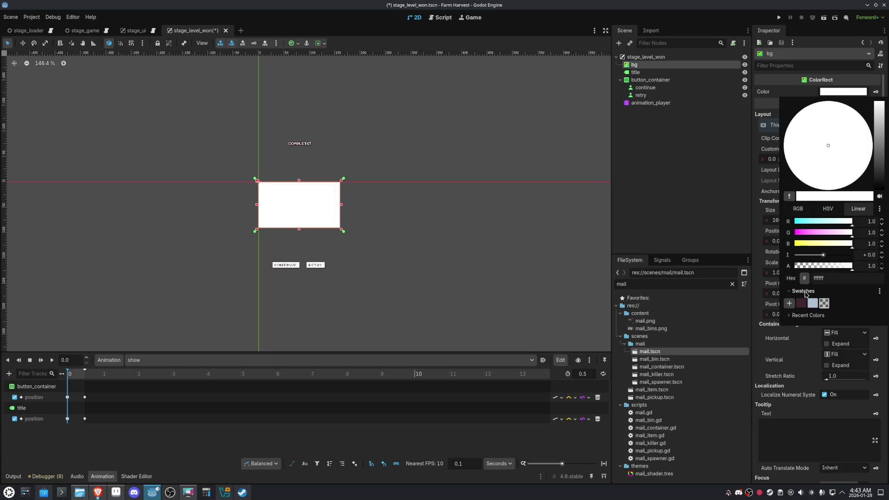
pyautogui.moveTo(878, 183); pyautogui.dragTo(878, 194)
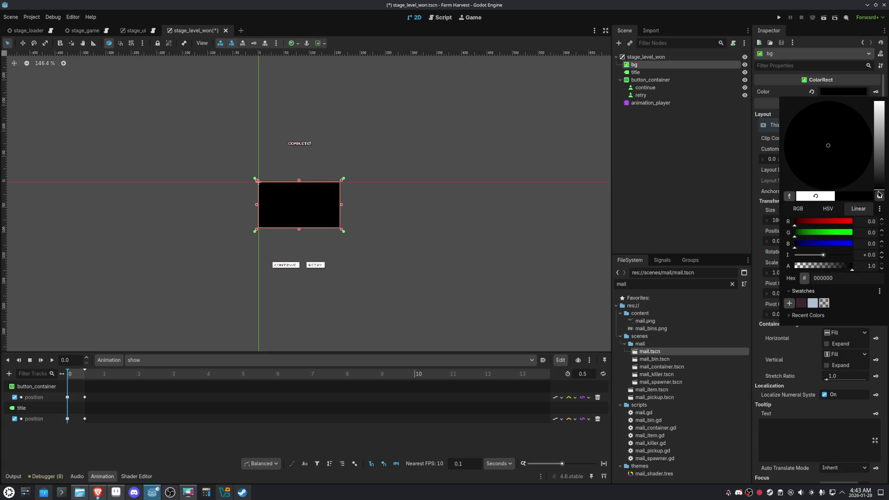
pyautogui.click(836, 282)
pyautogui.click(880, 268)
pyautogui.click(858, 266)
pyautogui.write('0')
pyautogui.press('Return')
pyautogui.press('Escape')
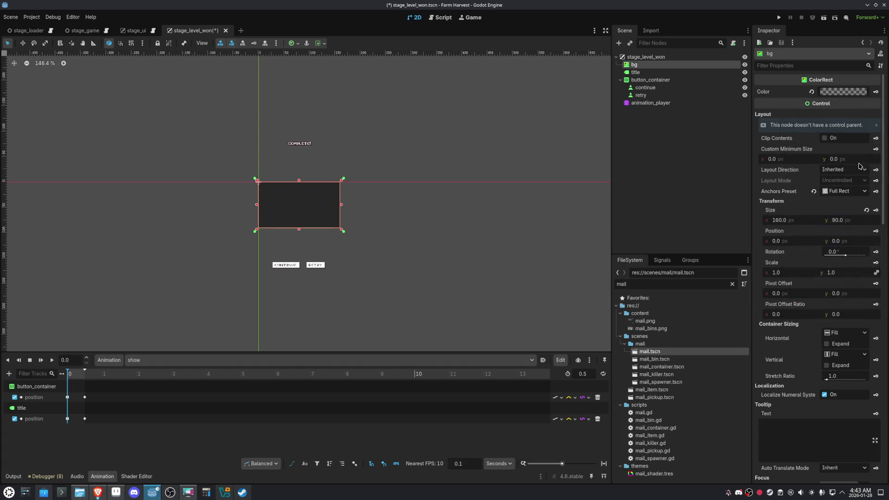
# Give bg the half-transparent black 00000080 and check it at the animation's 0.5 s end
pyautogui.click(845, 92)
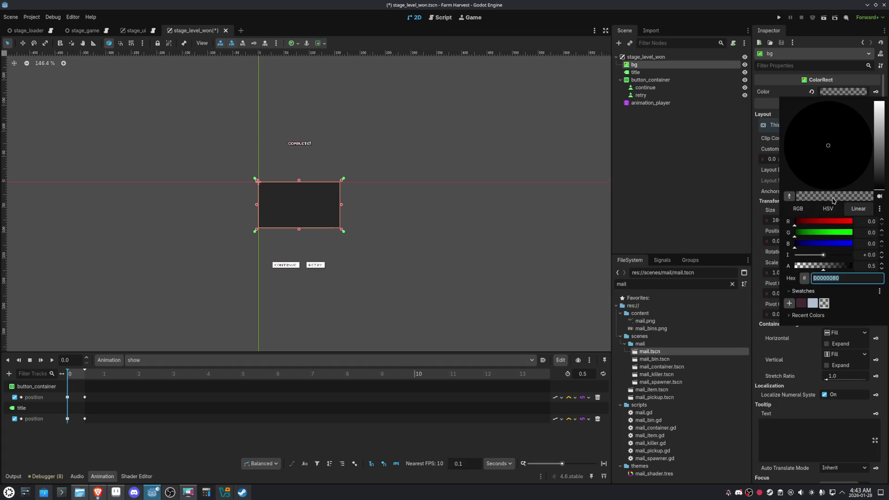
pyautogui.click(826, 304)
pyautogui.click(454, 234)
pyautogui.scroll(3, 363, 213)
pyautogui.click(393, 246)
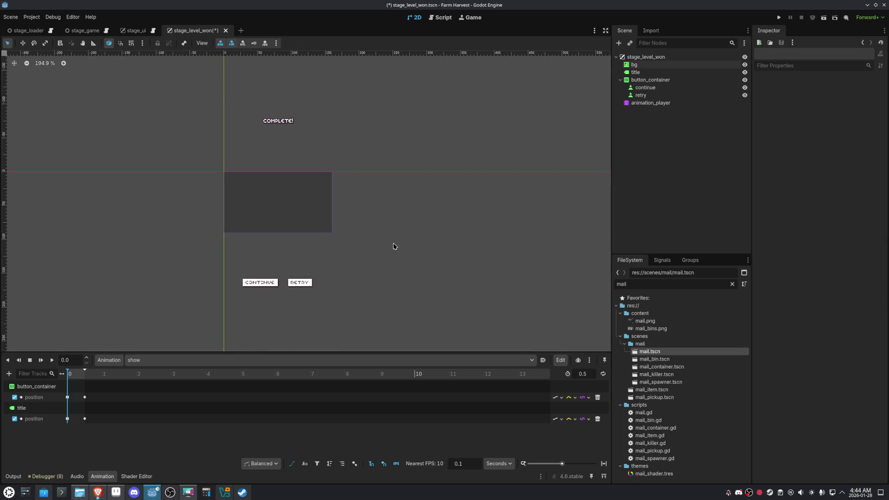
pyautogui.moveTo(73, 374); pyautogui.dragTo(88, 378)
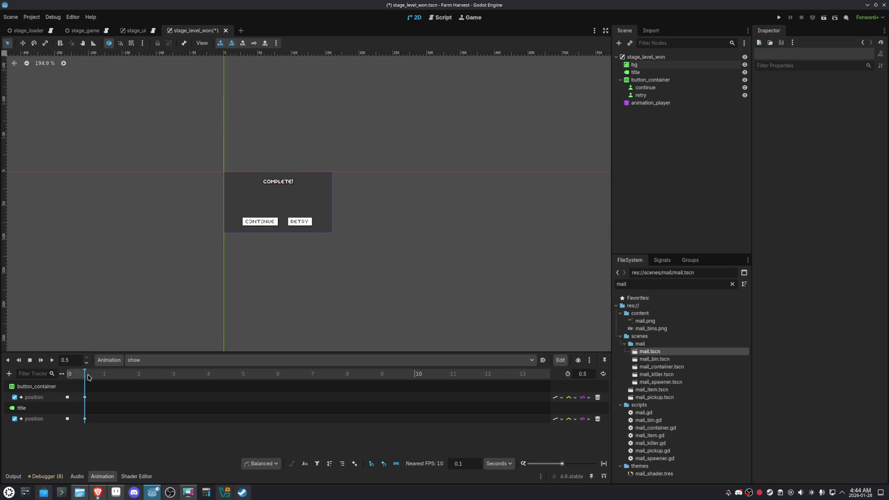
pyautogui.click(634, 64)
pyautogui.scroll(-5, 843, 391)
pyautogui.scroll(-5, 843, 391)
pyautogui.click(831, 239)
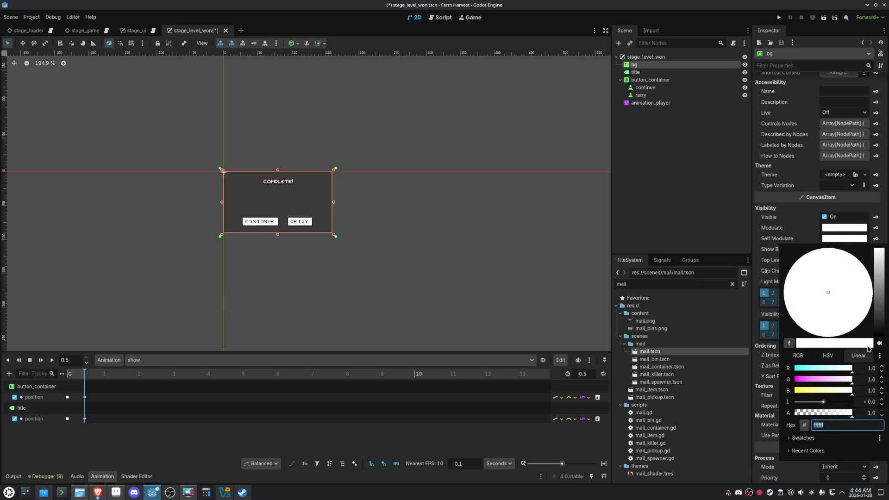
# Add a self_modulate track for bg to 'show' and key it at alpha 0 on frame 0
pyautogui.click(879, 239)
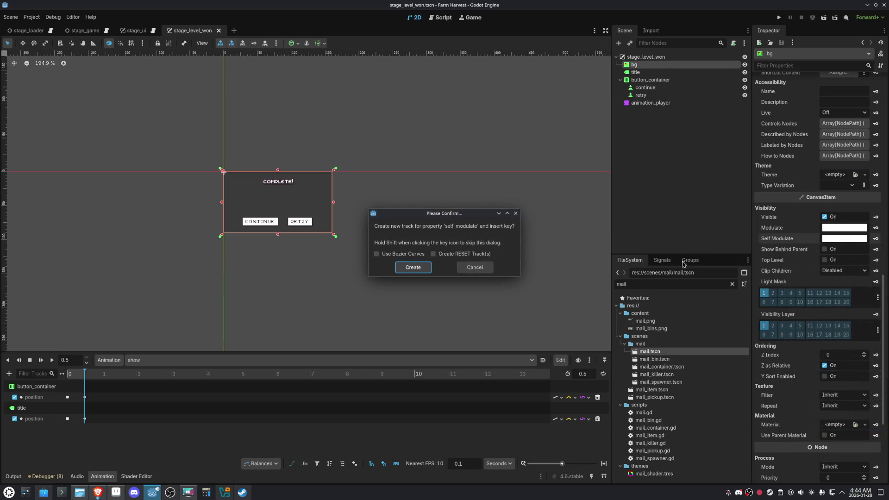
pyautogui.click(413, 267)
pyautogui.press('a')
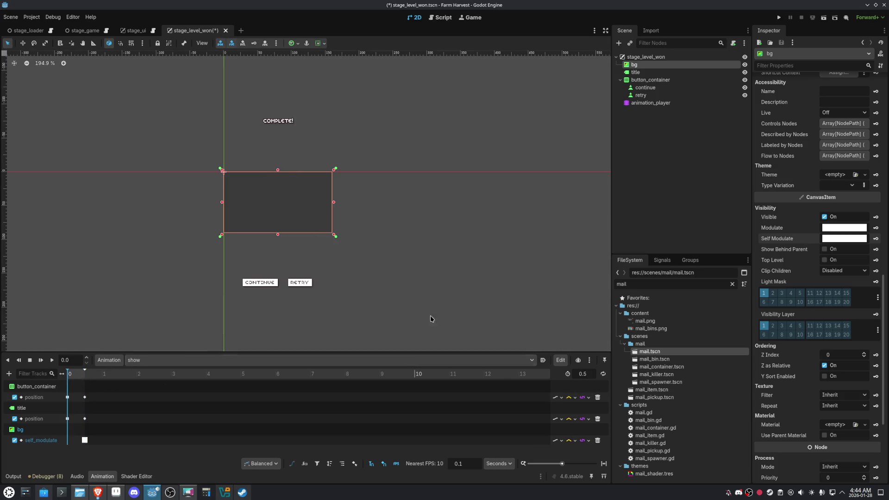
pyautogui.click(859, 239)
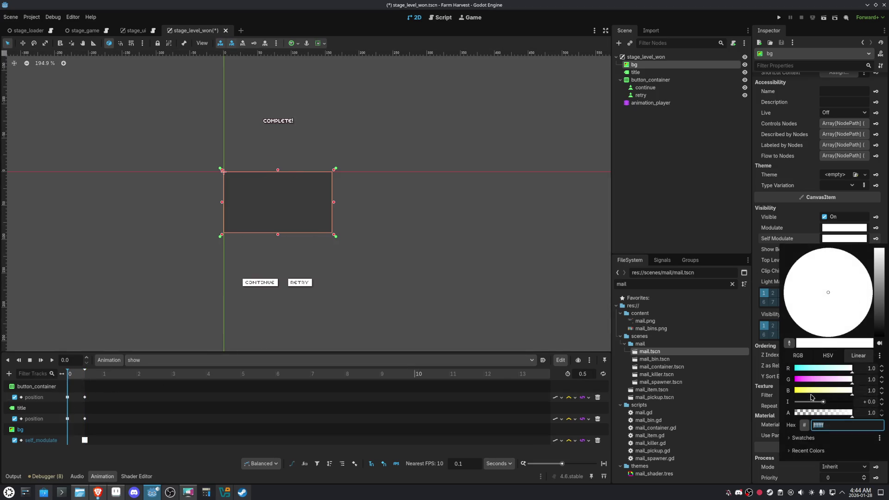
pyautogui.click(799, 412)
pyautogui.moveTo(799, 414); pyautogui.dragTo(780, 417)
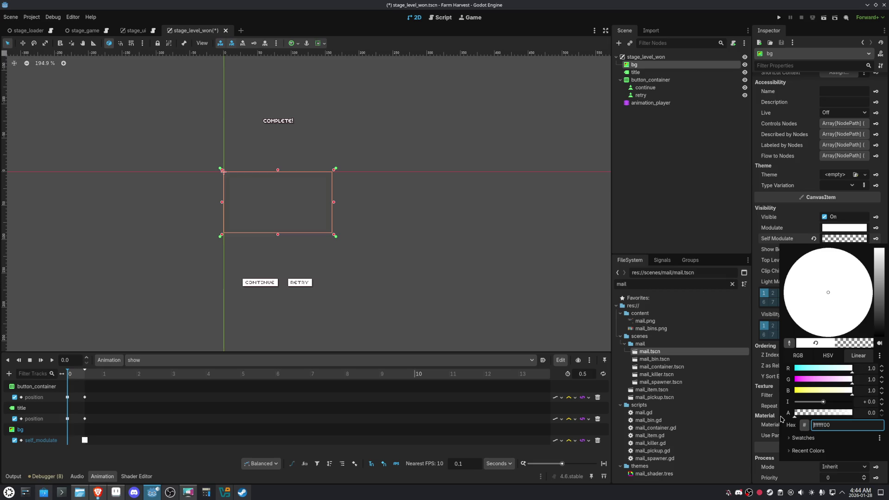
pyautogui.click(877, 240)
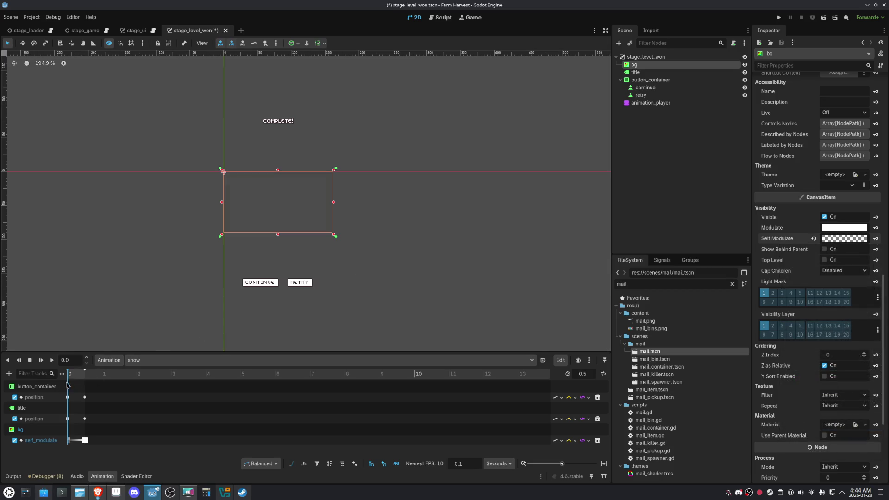
# Preview the bg fade-in of the show animation and save stage_level_won.tscn
pyautogui.moveTo(78, 378); pyautogui.dragTo(48, 377)
pyautogui.click(19, 359)
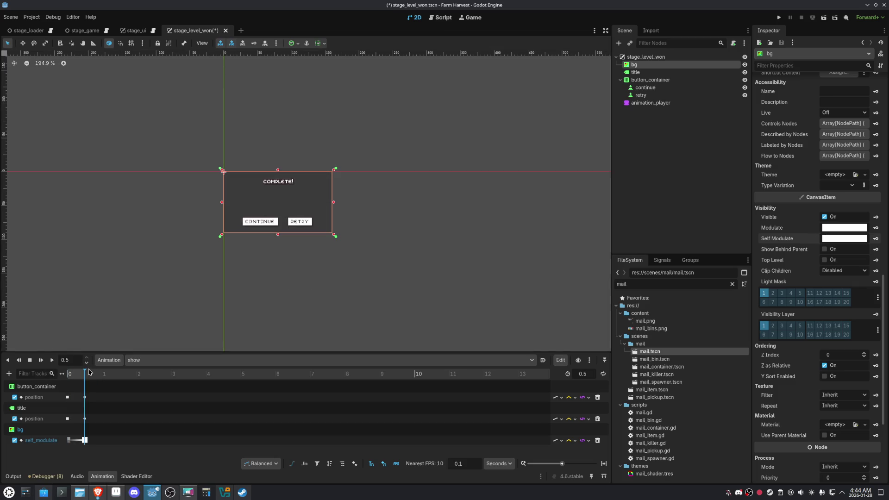
pyautogui.hotkey('ctrl', 's')
pyautogui.click(391, 167)
pyautogui.scroll(2, 392, 167)
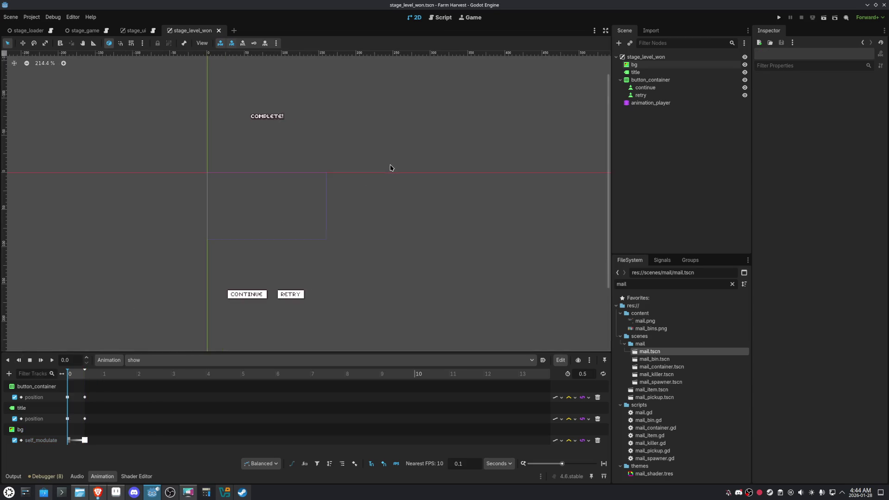
pyautogui.click(778, 18)
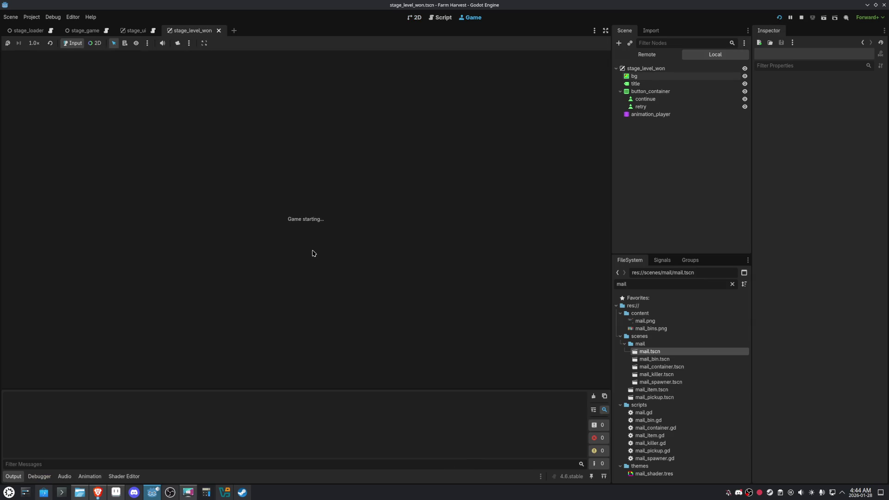
pyautogui.press('Left')
pyautogui.press('Up')
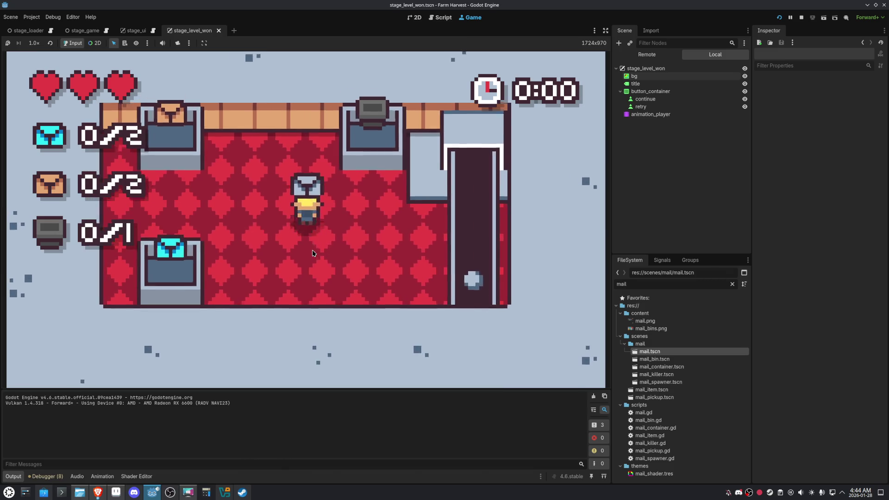
pyautogui.press('Left')
pyautogui.press('space')
pyautogui.press('Right')
pyautogui.press('Right')
pyautogui.press('Left')
pyautogui.press('Right')
pyautogui.press('space')
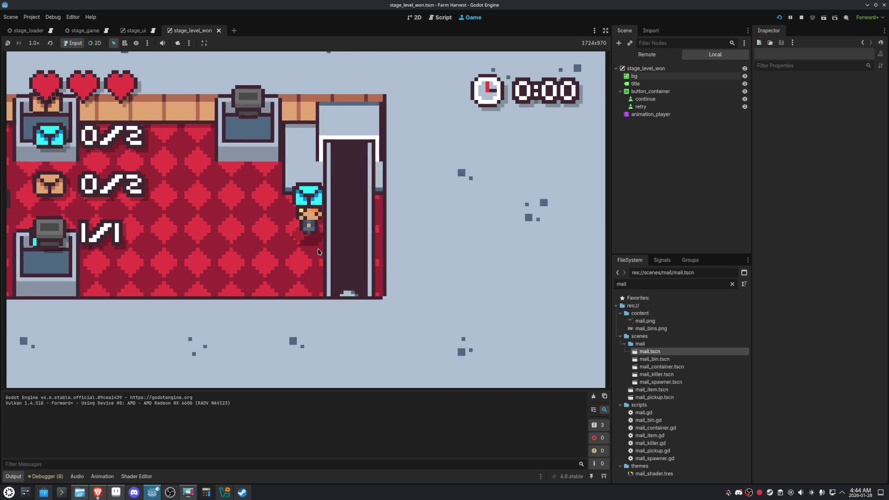
pyautogui.press('Left')
pyautogui.press('Down')
pyautogui.press('space')
pyautogui.press('Right')
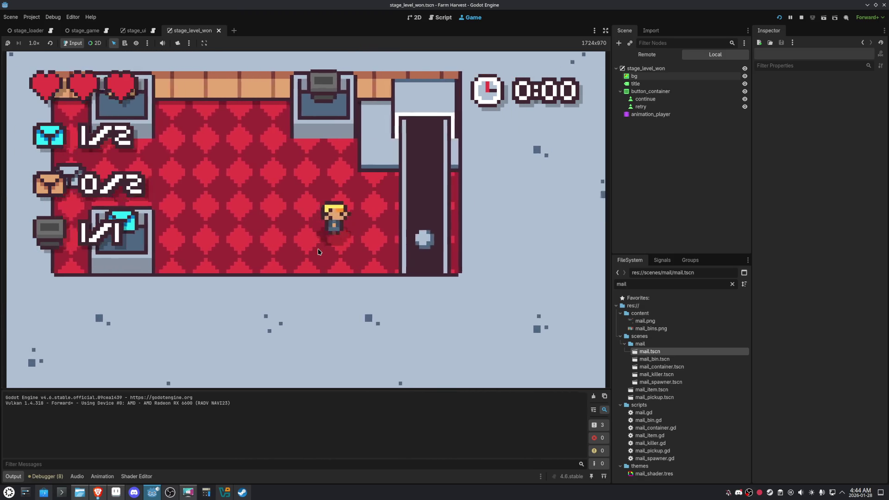
pyautogui.press('Left')
pyautogui.press('Right')
pyautogui.press('space')
pyautogui.press('Left')
pyautogui.press('Up')
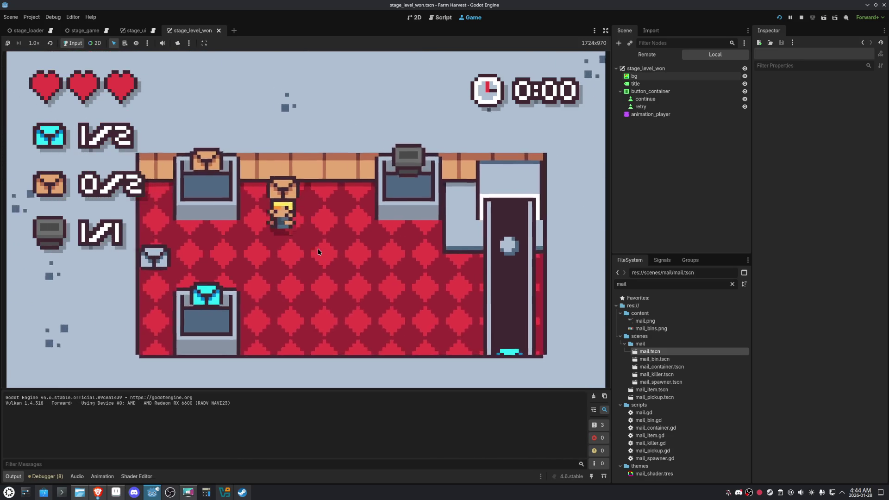
pyautogui.press('space')
pyautogui.press('Down')
pyautogui.press('Right')
pyautogui.press('Right')
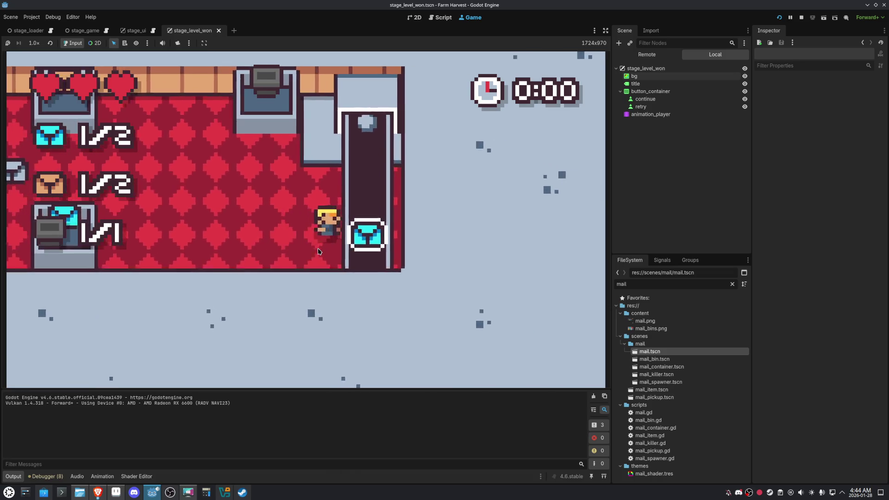
pyautogui.press('space')
pyautogui.press('Left')
pyautogui.press('space')
pyautogui.press('Right')
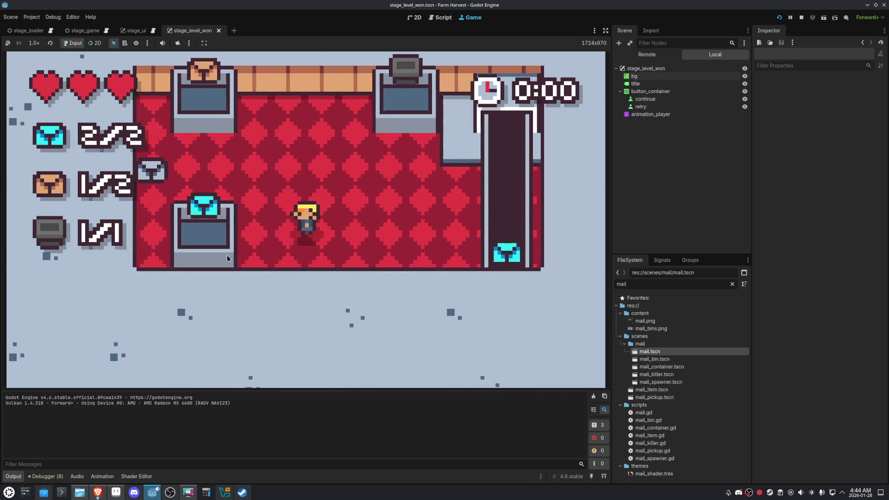
pyautogui.press('space')
pyautogui.press('Left')
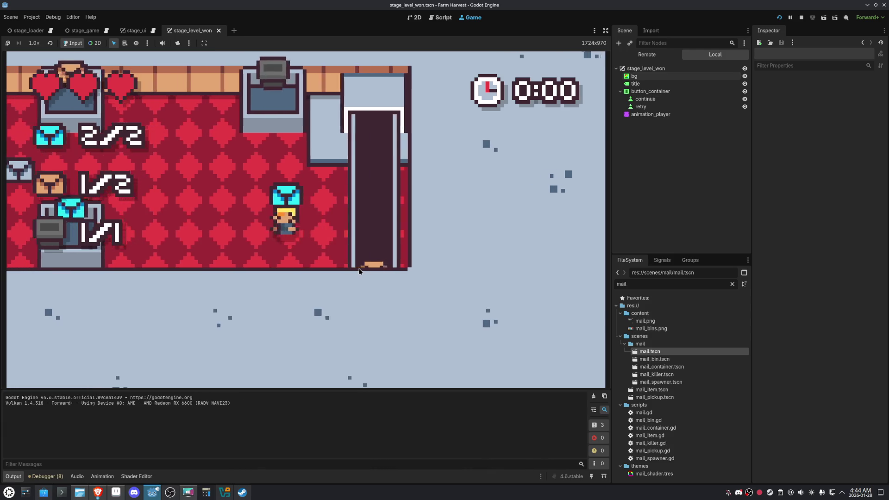
pyautogui.press('space')
pyautogui.press('Right')
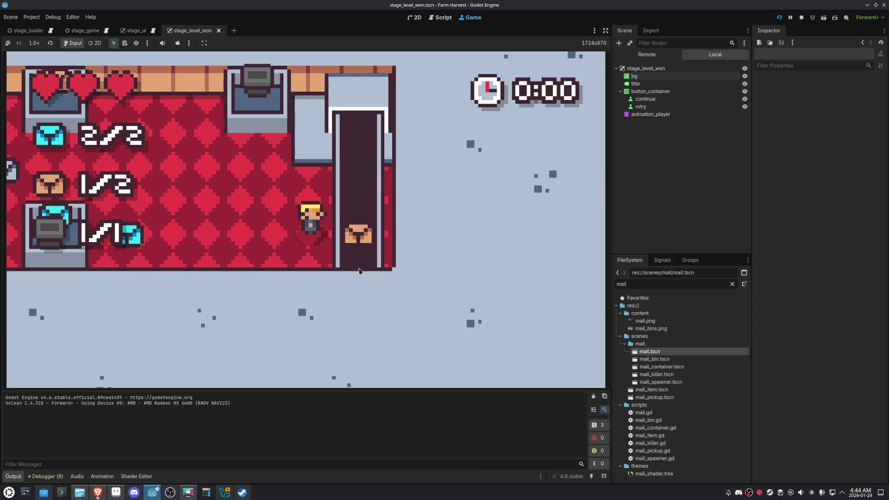
pyautogui.press('space')
pyautogui.press('Left')
pyautogui.press('Left')
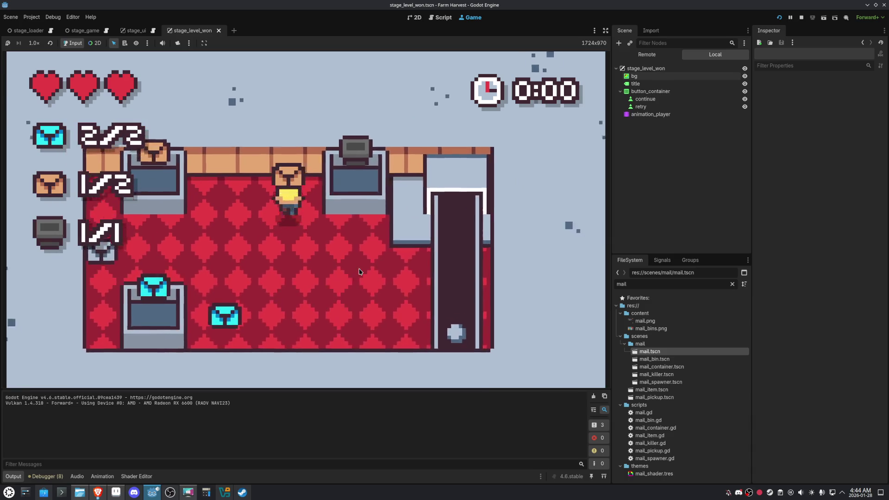
pyautogui.press('space')
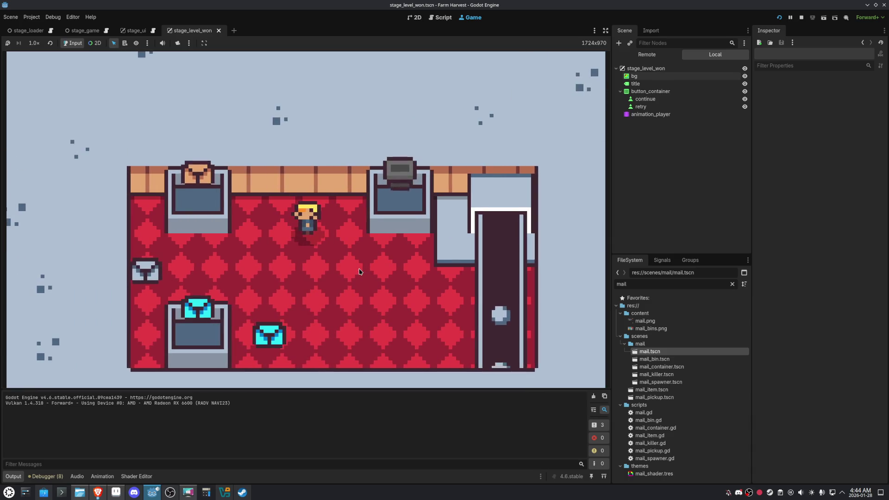
pyautogui.click(801, 17)
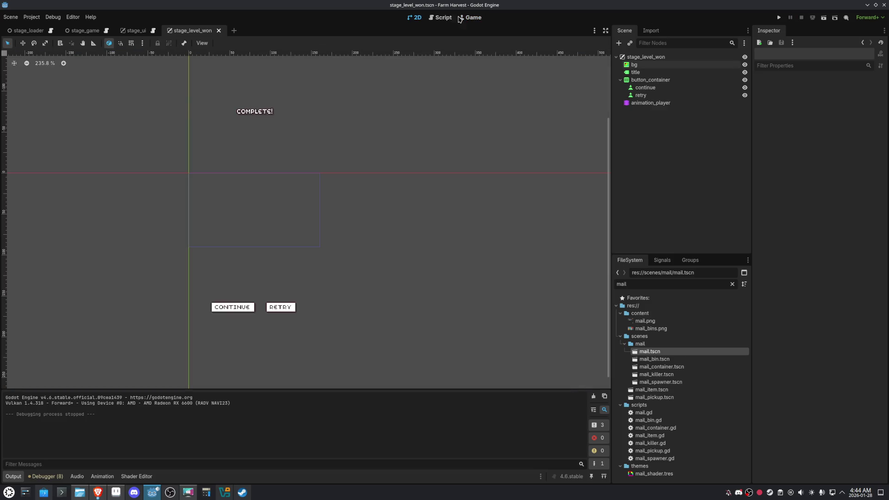
# Attach a new script res://scripts/stage_level_won.gd to the stage_level_won root node
pyautogui.click(715, 57)
pyautogui.click(734, 43)
pyautogui.doubleClick(425, 227)
pyautogui.write('scripts')
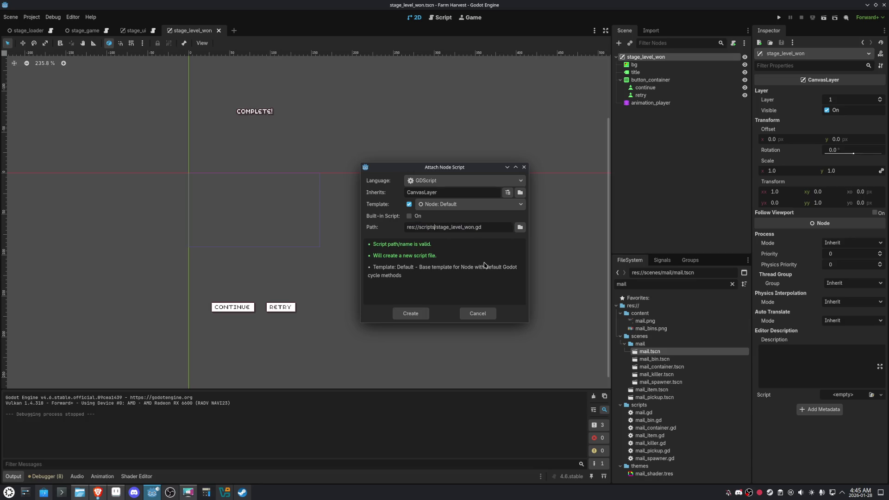
pyautogui.click(411, 313)
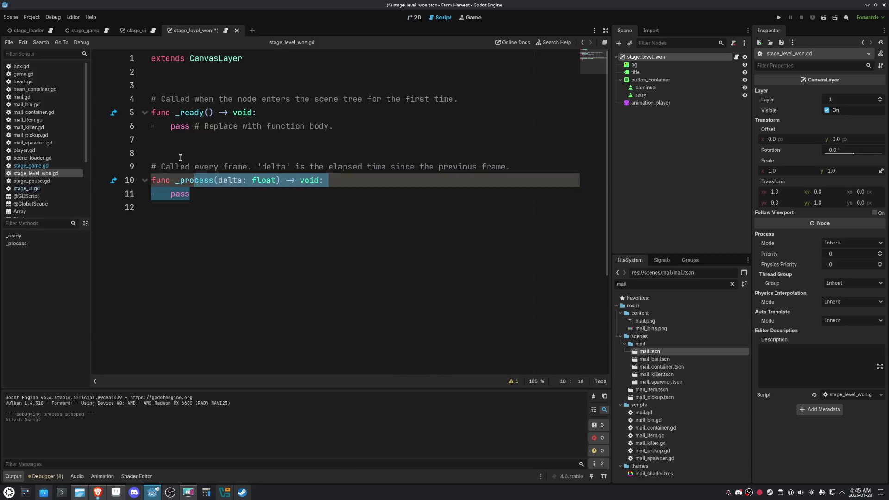
# Replace the template code with a _ready() function and a play-call snippet
pyautogui.keyDown('shift'); pyautogui.click(143, 89); pyautogui.keyUp('shift')
pyautogui.write('func _r')
pyautogui.press('Return')
pyautogui.press('Return')
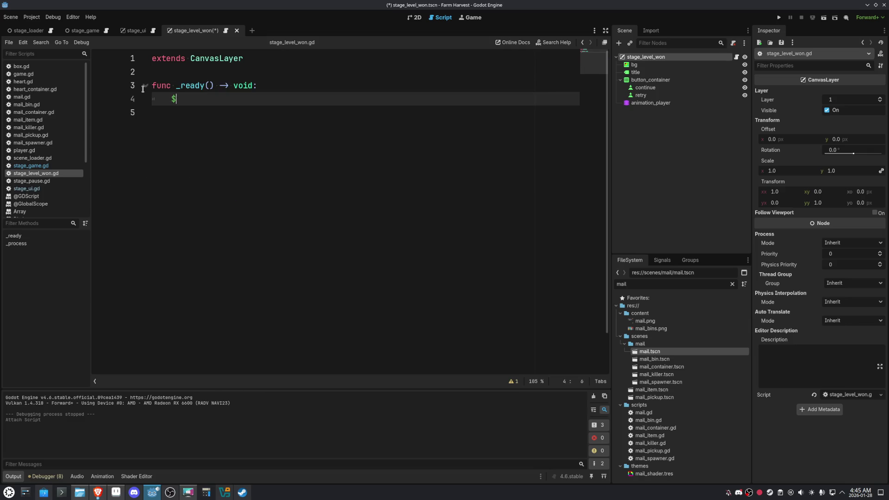
pyautogui.write('sni')
pyautogui.write('pl')
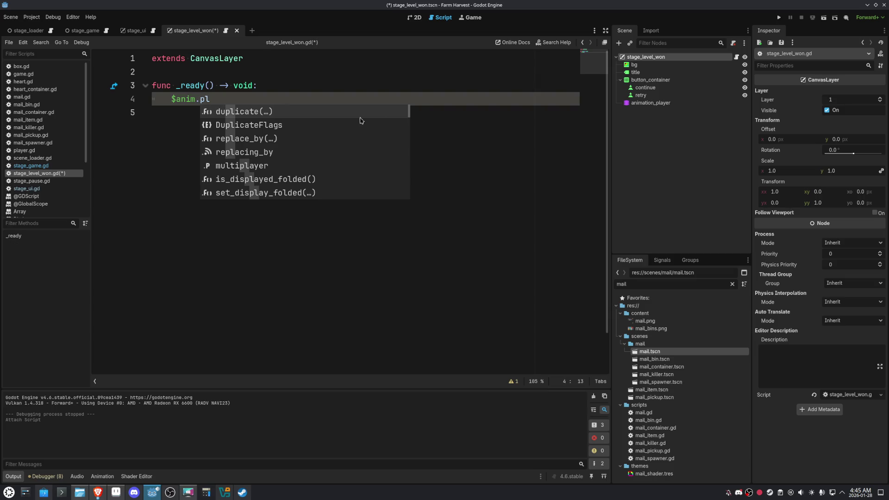
# Rename the animation_player node to anim
pyautogui.doubleClick(185, 99)
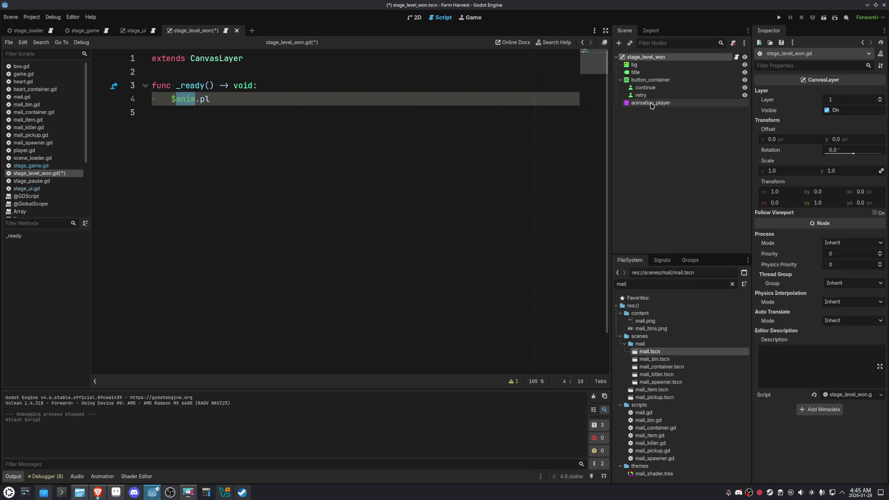
pyautogui.doubleClick(652, 103)
pyautogui.write('anim')
pyautogui.press('Return')
# Finish the line as $anim.play(&'show') and save the script
pyautogui.click(248, 101)
pyautogui.write("(&'show'")
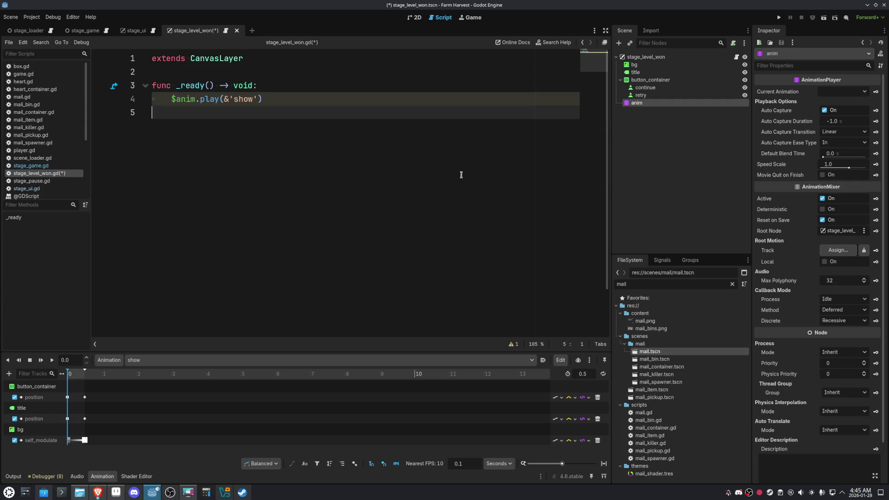
pyautogui.click(499, 117)
pyautogui.hotkey('ctrl', 's')
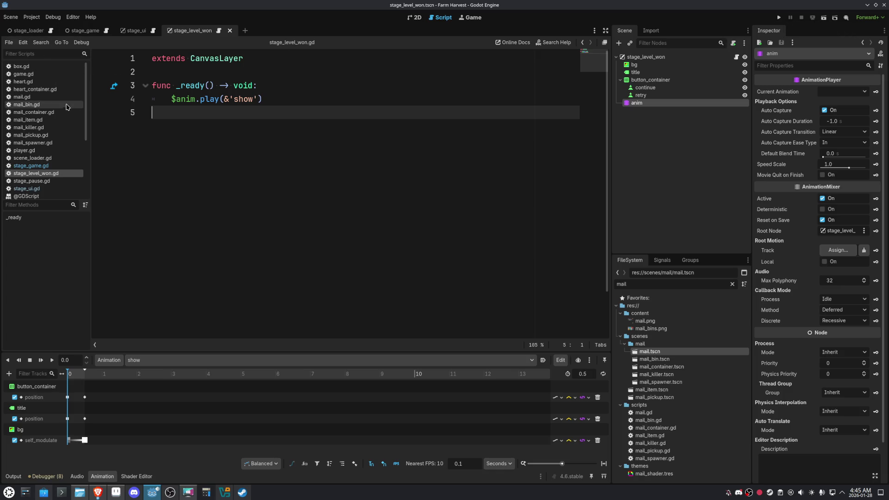
pyautogui.click(26, 74)
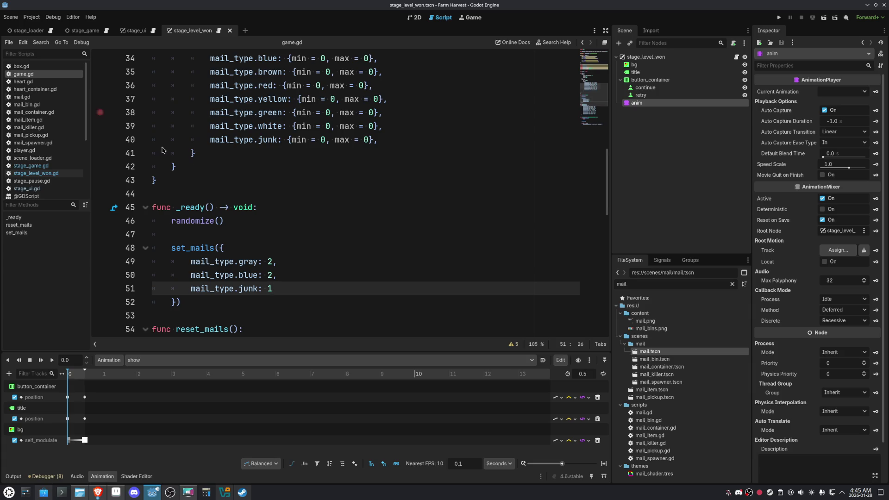
# Comment out the gray and blue mail count lines in game.gd
pyautogui.click(269, 262)
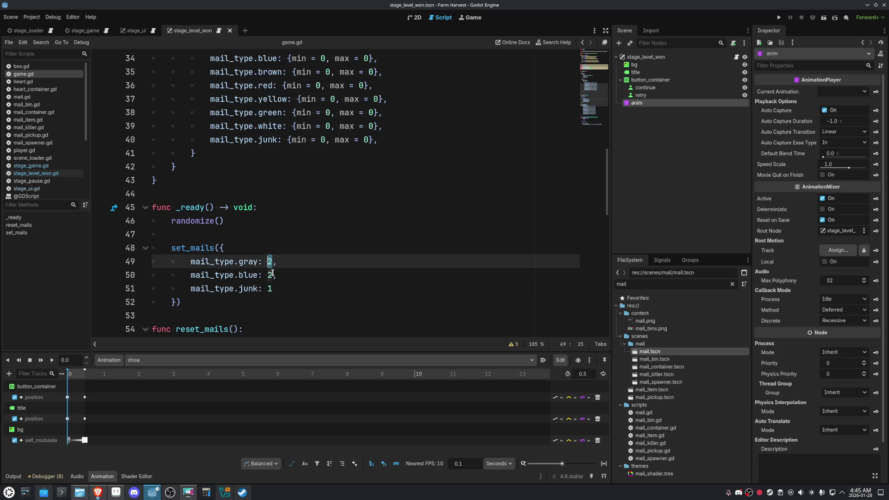
pyautogui.moveTo(285, 277); pyautogui.dragTo(260, 265)
pyautogui.hotkey('ctrl', 'k')
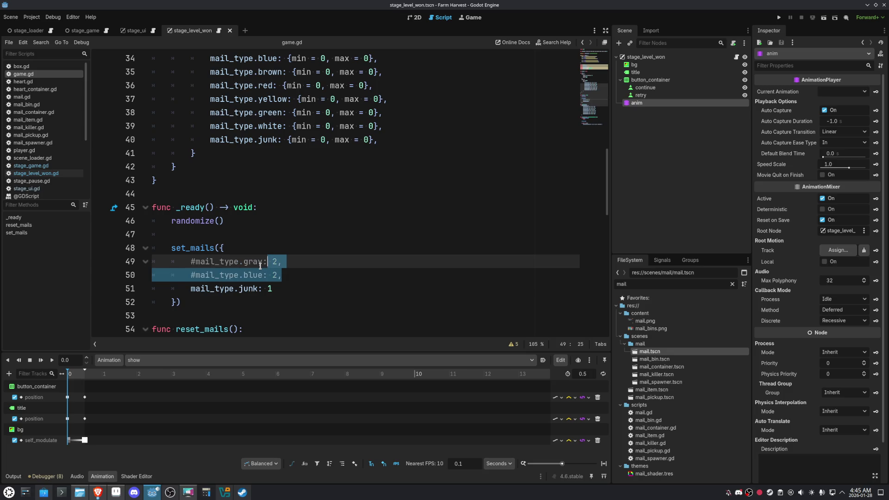
# Run the game and collect the remaining mail to finish the level
pyautogui.click(781, 20)
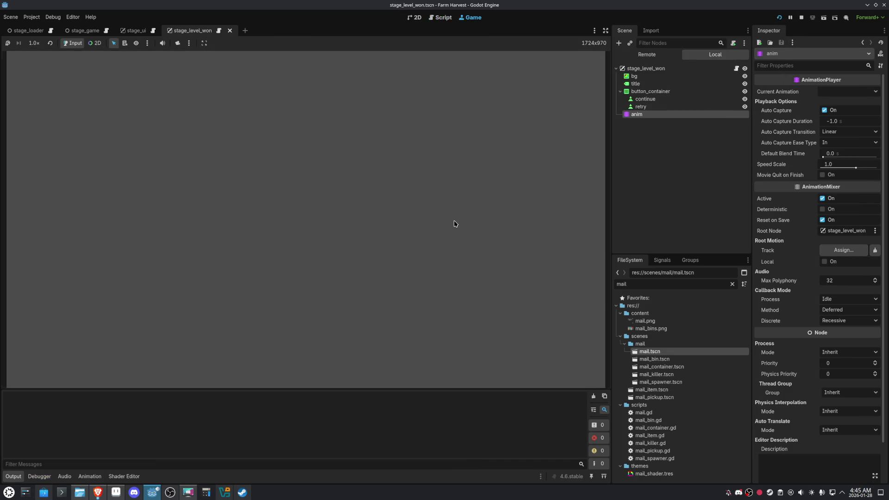
pyautogui.press('Left')
pyautogui.press('Up')
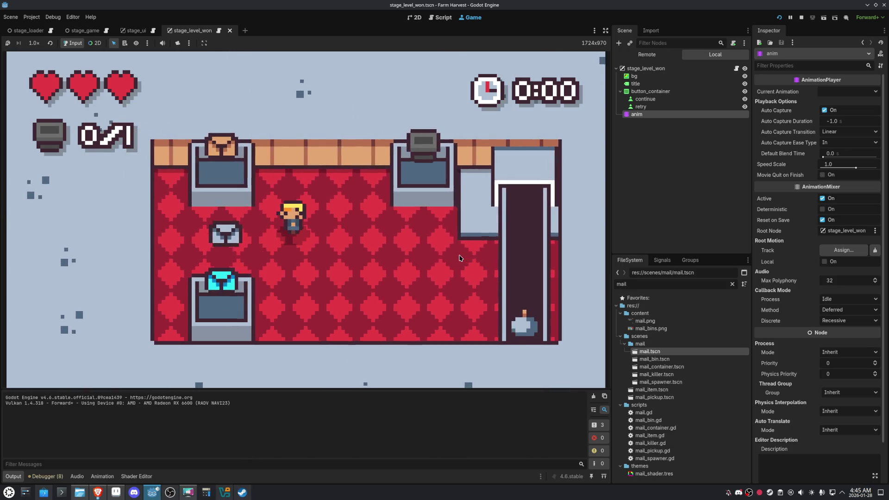
pyautogui.press('Right')
pyautogui.press('Down')
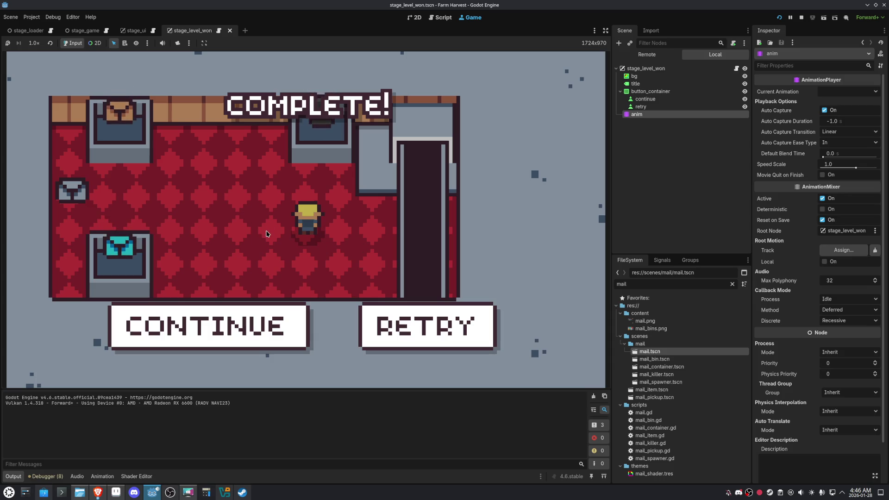
# Stop the game, restore the gray and blue mail lines in game.gd, and show stage_ui in 2D
pyautogui.click(801, 17)
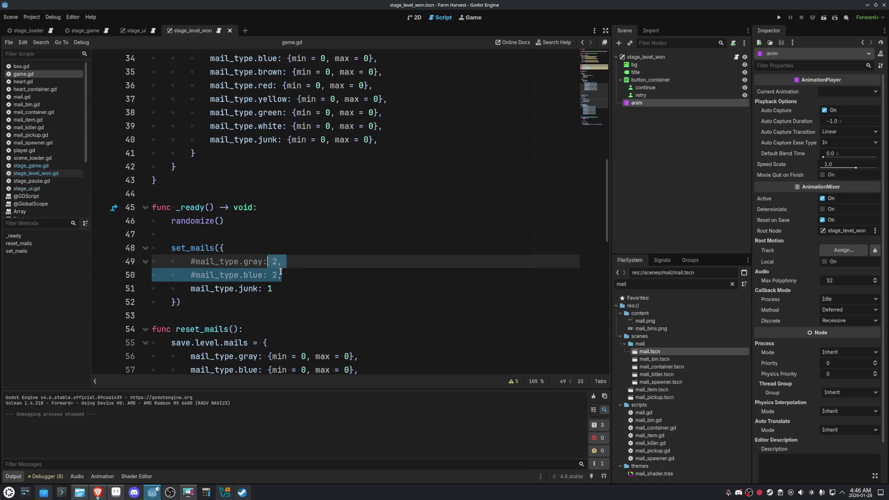
pyautogui.click(278, 274)
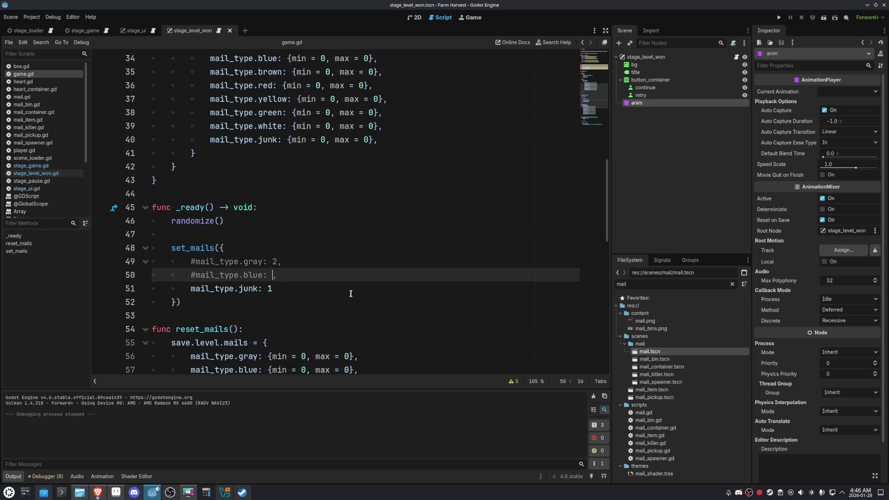
pyautogui.hotkey('ctrl', 'z')
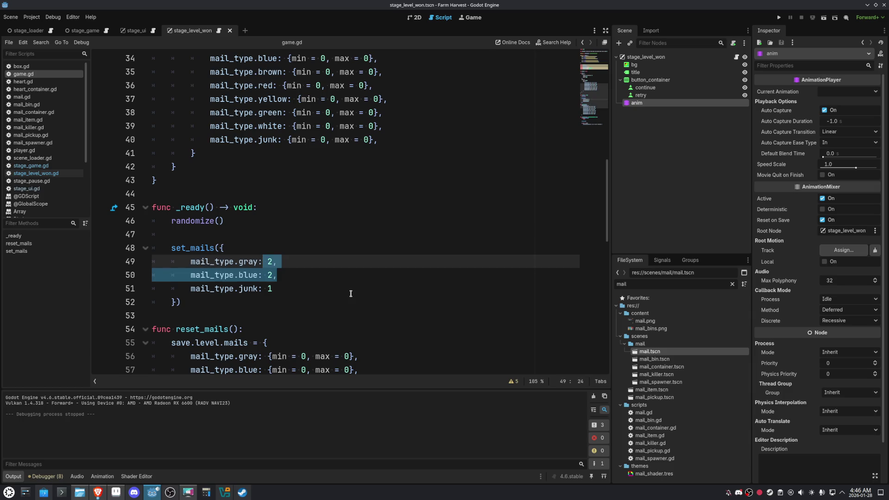
pyautogui.click(350, 293)
pyautogui.click(414, 17)
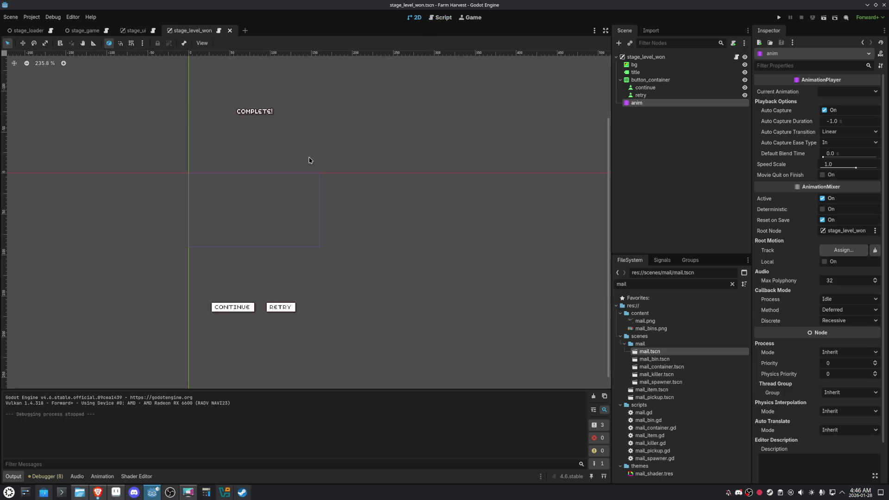
pyautogui.click(133, 31)
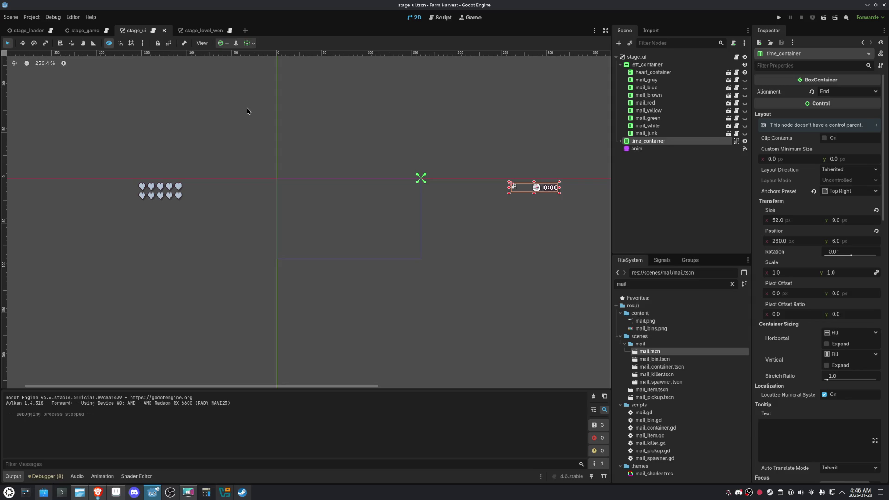
# In the stage_game scene, delete the stray mail_item node
pyautogui.click(86, 30)
pyautogui.scroll(-3, 276, 194)
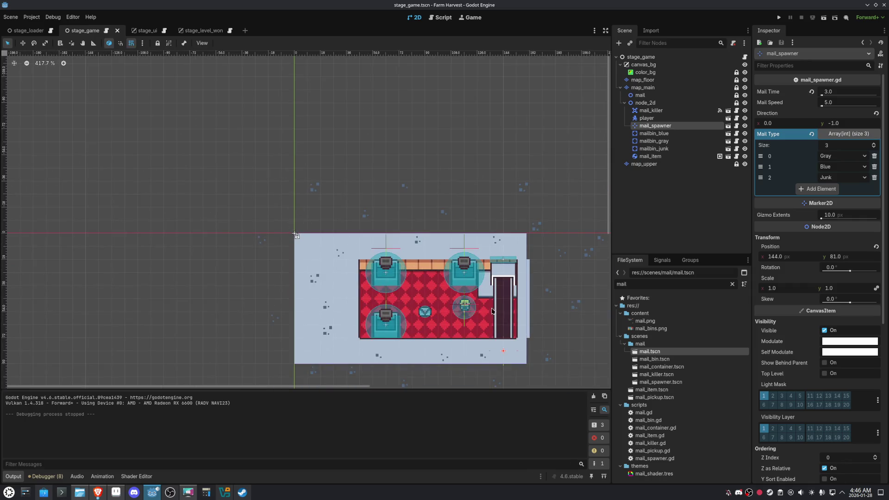
pyautogui.hscroll(3, 268, 232)
pyautogui.scroll(3, 260, 271)
pyautogui.scroll(-2, 340, 263)
pyautogui.hscroll(2, 352, 273)
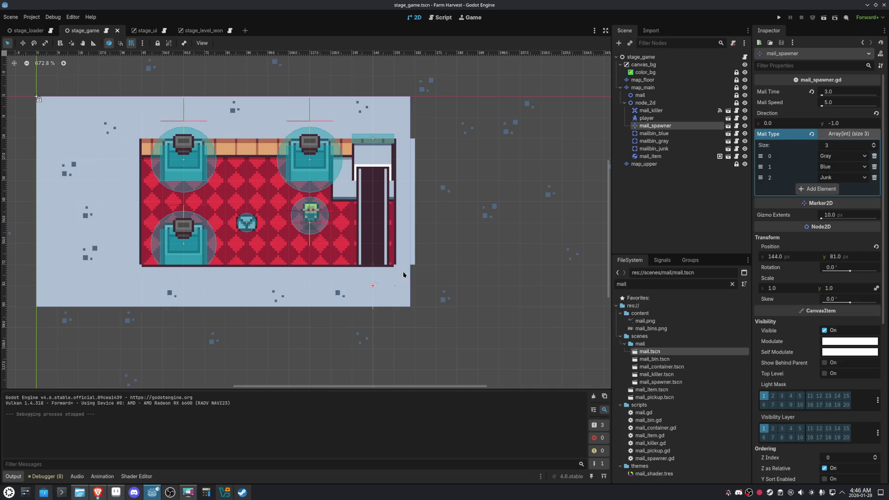
pyautogui.click(382, 197)
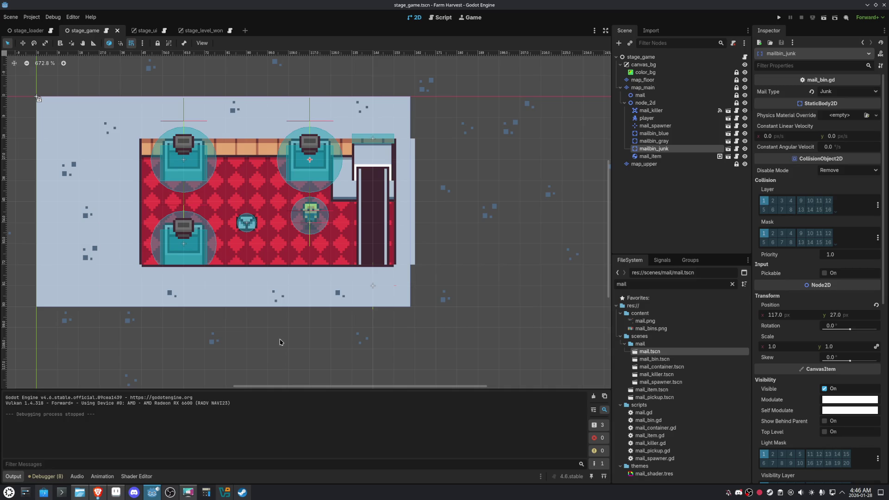
pyautogui.scroll(-3, 280, 342)
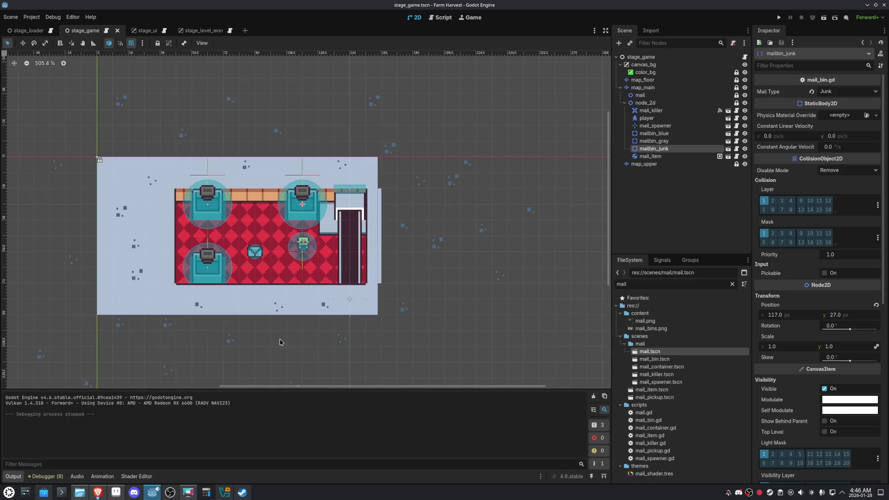
pyautogui.click(257, 257)
pyautogui.press('Delete')
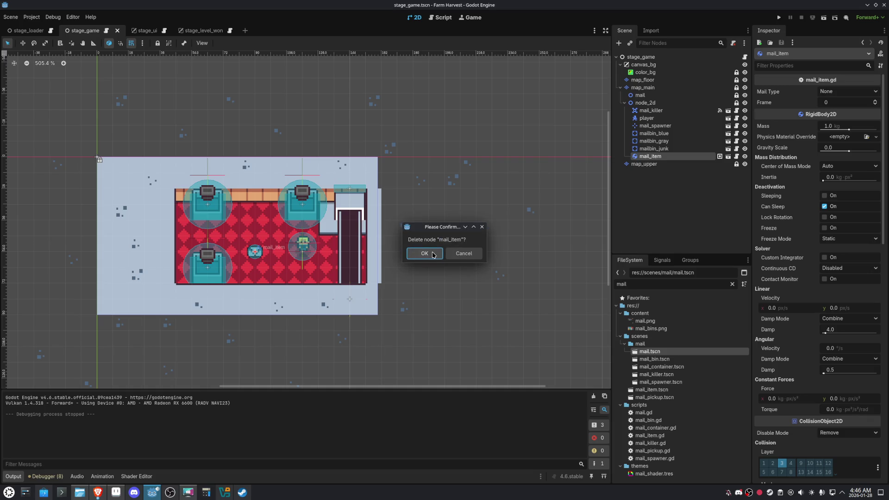
pyautogui.click(433, 254)
# Bring the level map back into view and run the project
pyautogui.moveTo(252, 238); pyautogui.dragTo(323, 248)
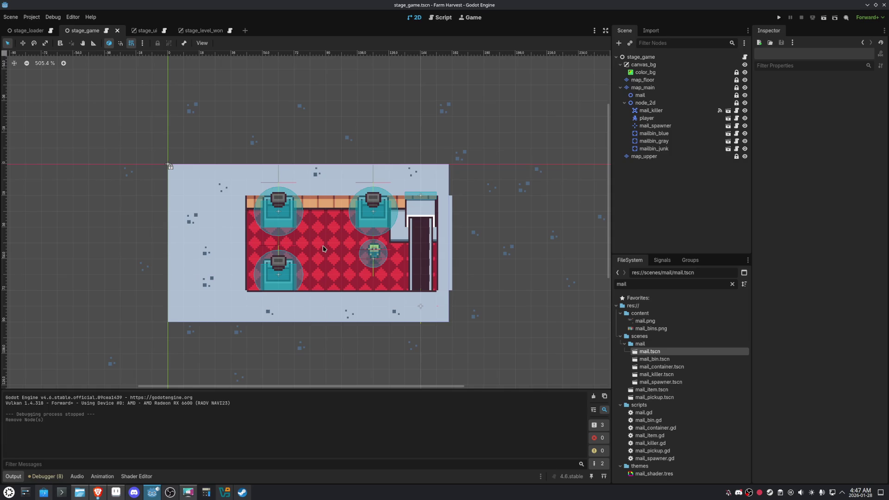
pyautogui.scroll(-3, 322, 246)
pyautogui.scroll(2, 329, 243)
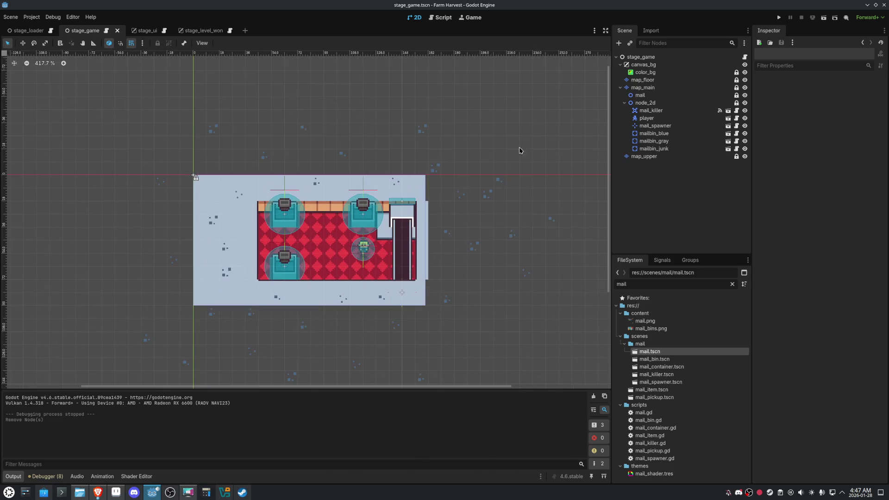
pyautogui.click(778, 18)
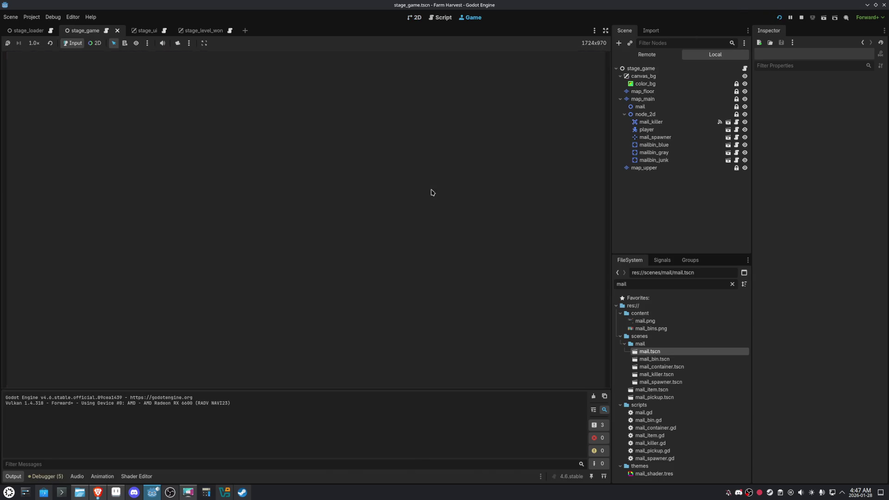
# Move the brown mail beside the blue bin and deliver the grey mail to its bin
pyautogui.press('Right')
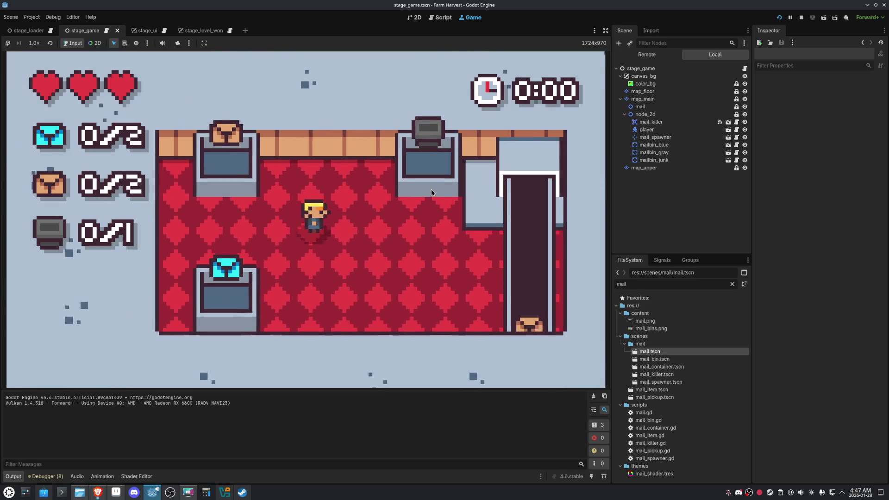
pyautogui.press('Left')
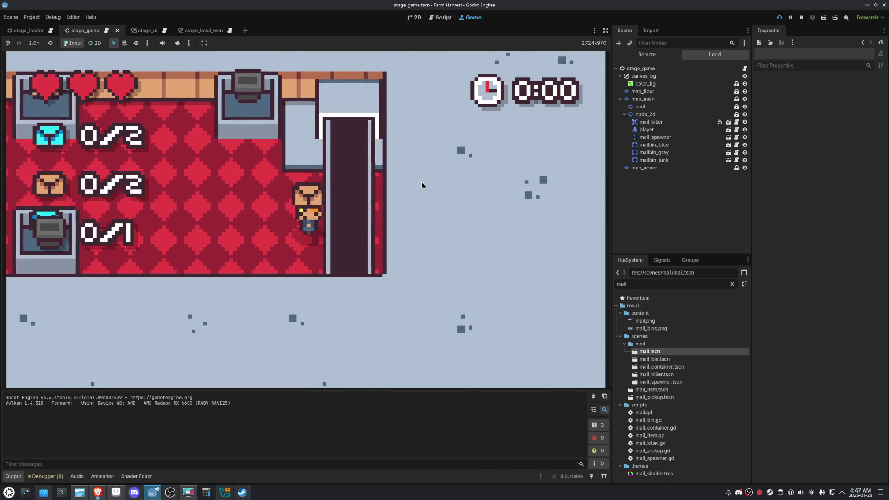
pyautogui.press('Right')
pyautogui.press('space')
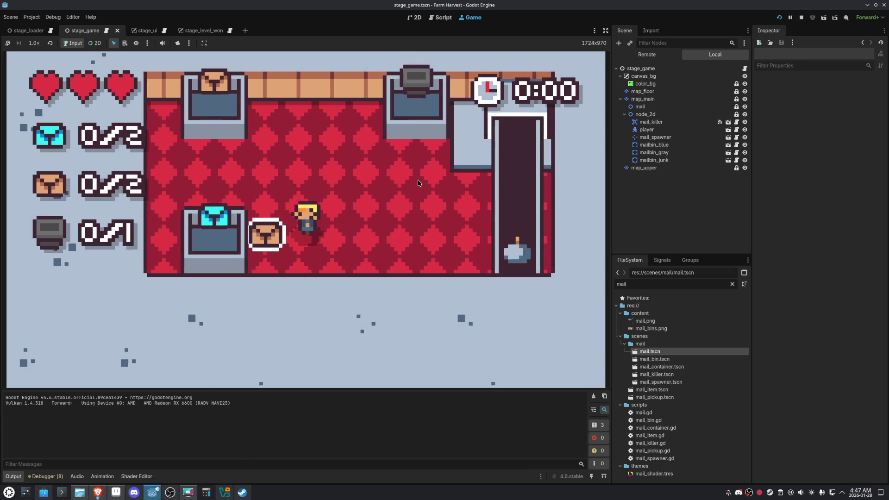
pyautogui.press('Right')
pyautogui.press('space')
pyautogui.press('Up')
pyautogui.press('Down')
pyautogui.press('space')
pyautogui.press('space')
pyautogui.press('Left')
pyautogui.press('Right')
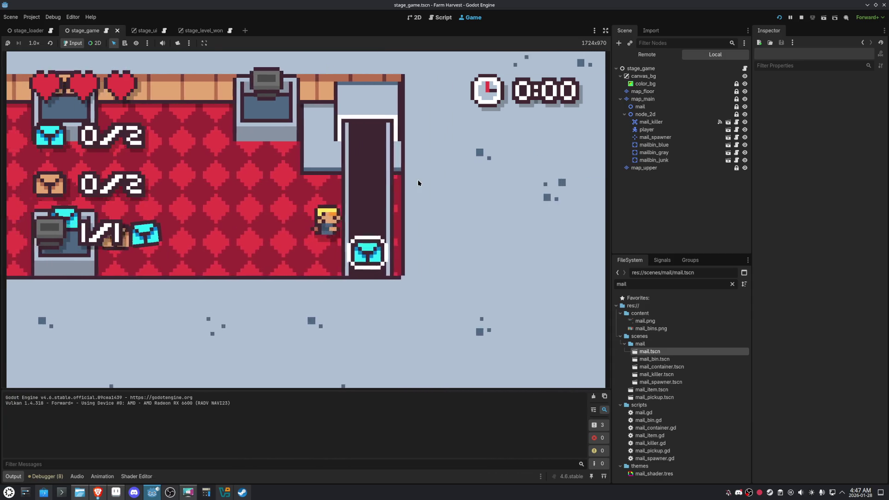
pyautogui.press('Left')
pyautogui.press('Left')
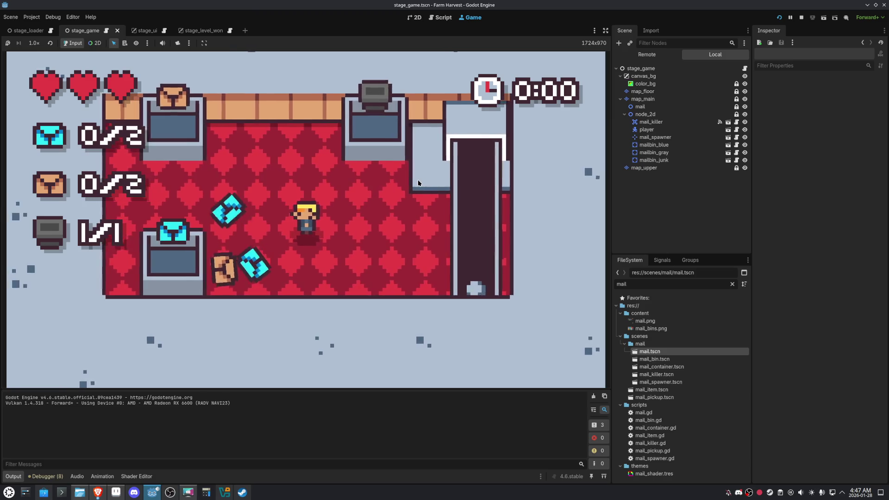
# Deliver both cyan mail items to the blue bin and pick up grey mail from the conveyor
pyautogui.press('Down')
pyautogui.press('Up')
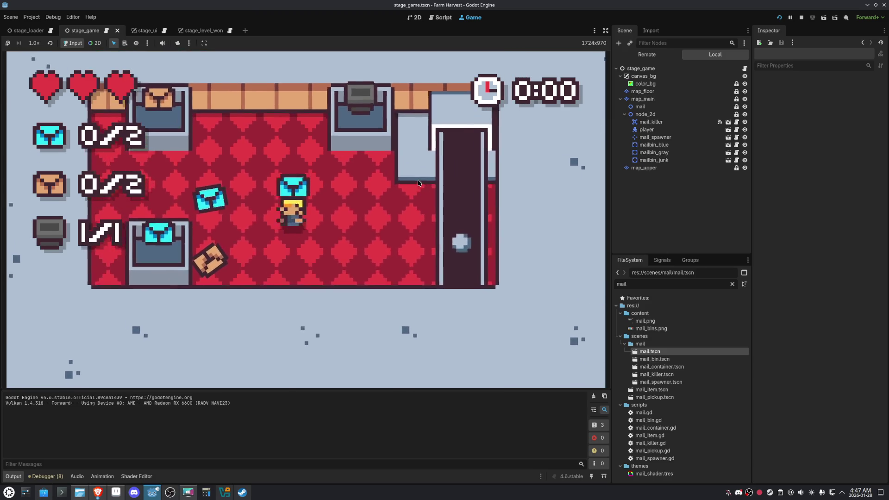
pyautogui.press('space')
pyautogui.press('Left')
pyautogui.press('space')
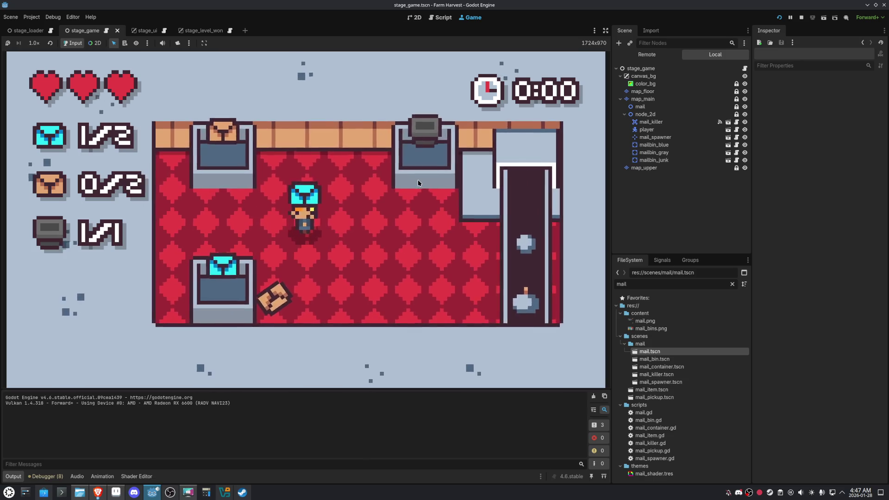
pyautogui.press('space')
pyautogui.press('Right')
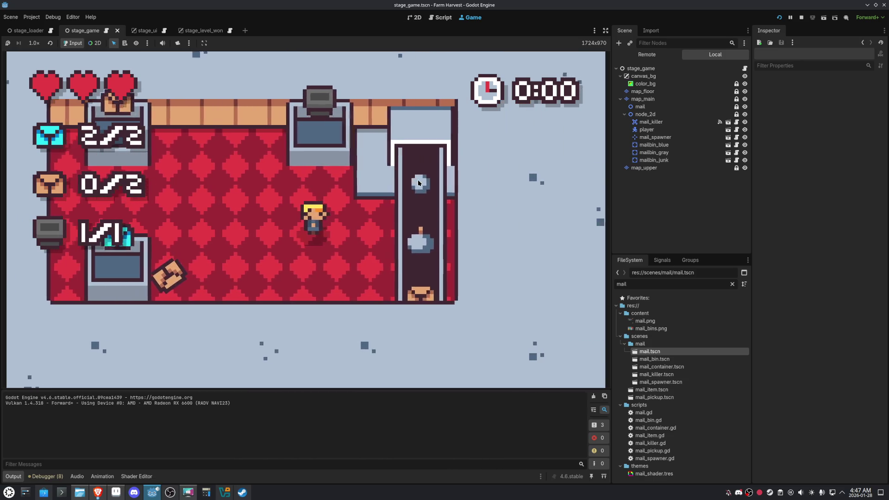
pyautogui.press('space')
# Deliver the last brown mail to reach COMPLETE!, then go back to the 2D editor
pyautogui.press('Down')
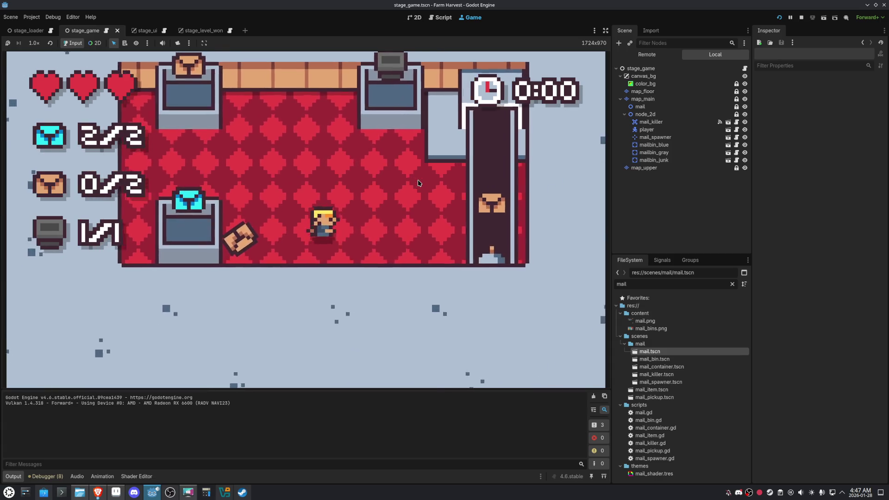
pyautogui.press('Right')
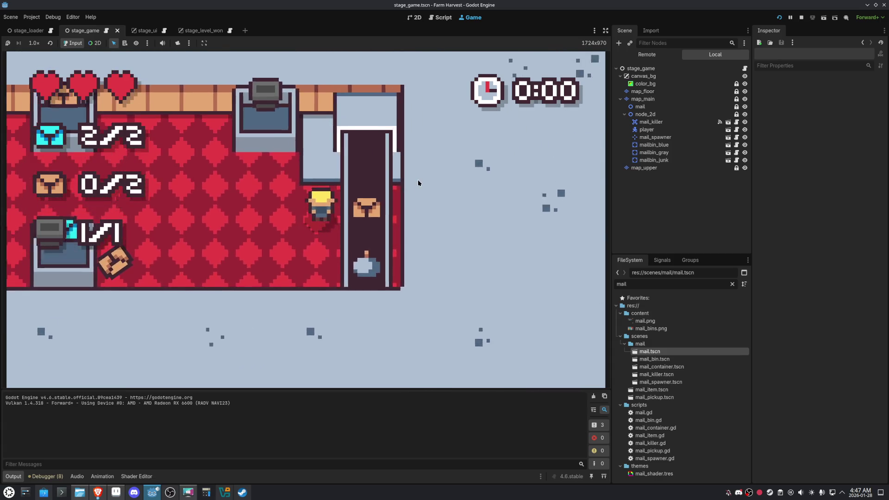
pyautogui.press('space')
pyautogui.press('Left')
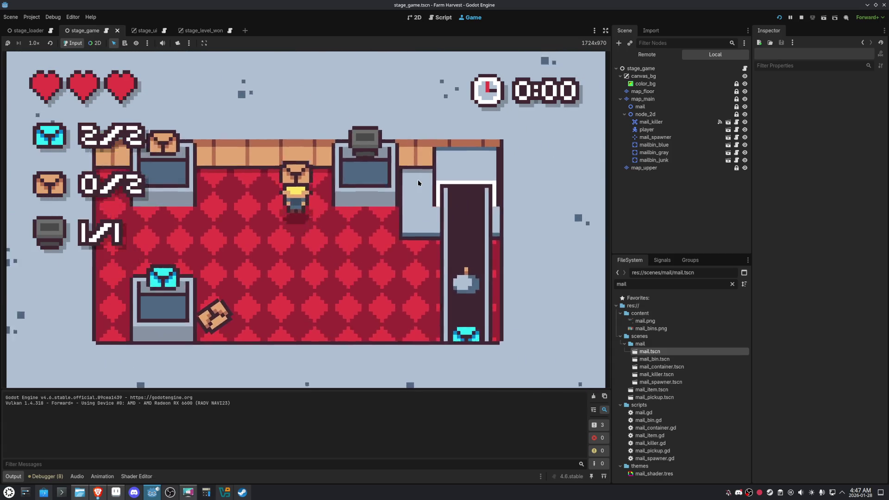
pyautogui.press('space')
pyautogui.press('Down')
pyautogui.press('space')
pyautogui.press('Up')
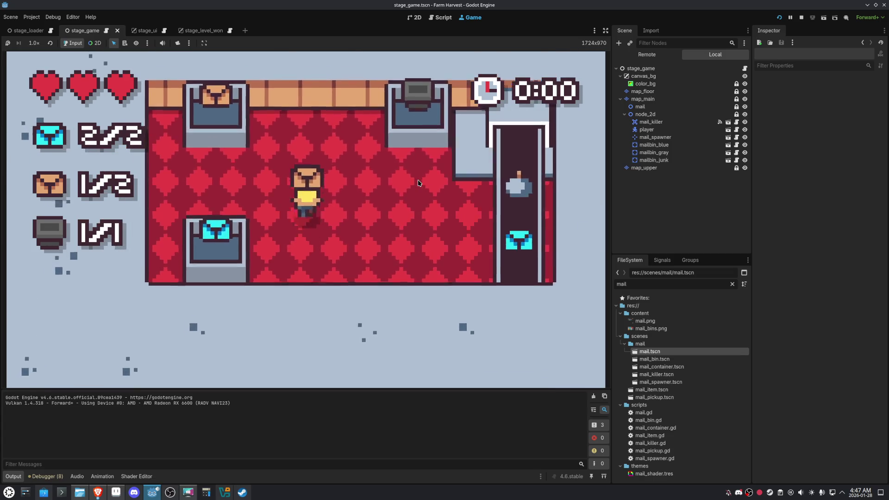
pyautogui.press('space')
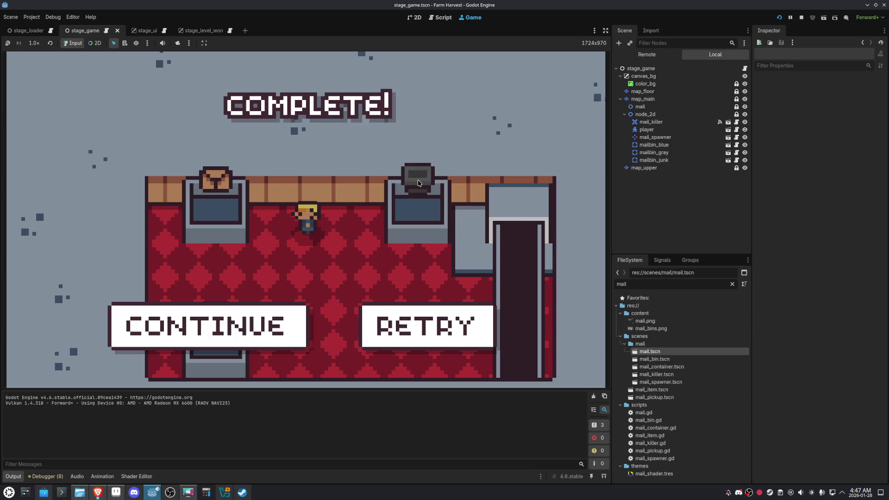
pyautogui.click(414, 19)
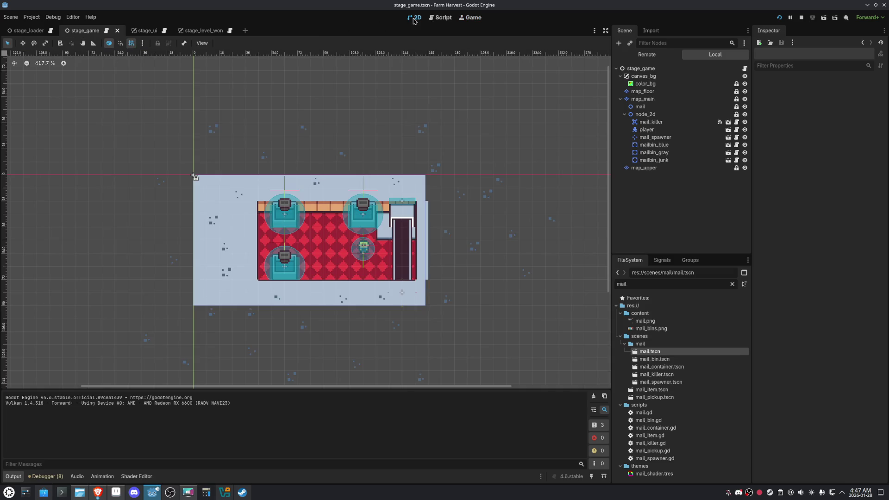
# Lower the alpha of stage_level_won's bg colour, then launch the game to check the overlay
pyautogui.click(200, 31)
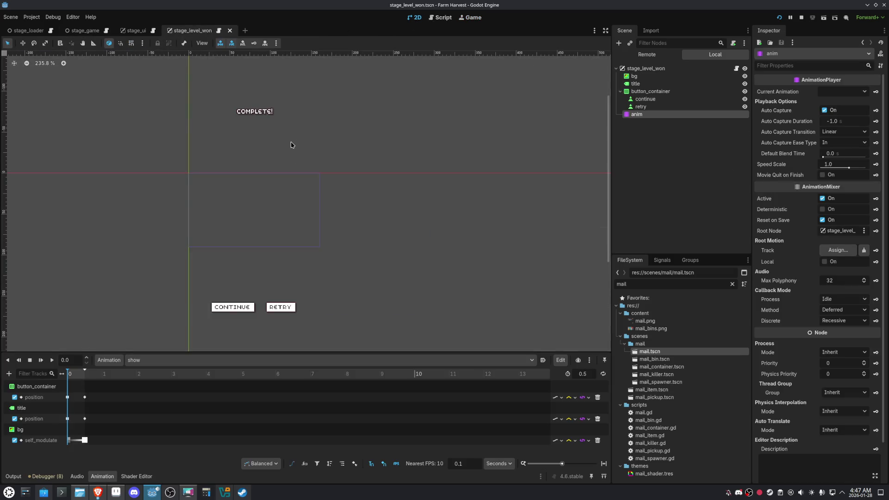
pyautogui.click(634, 78)
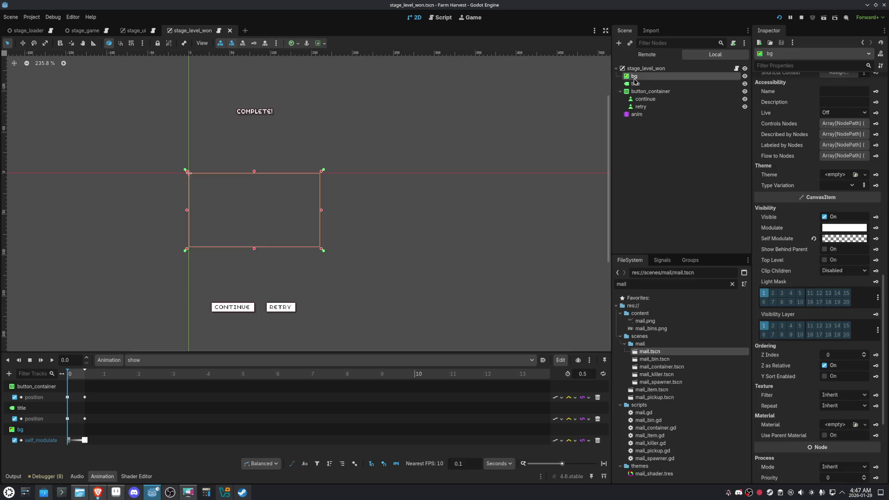
pyautogui.scroll(10, 825, 98)
pyautogui.click(840, 95)
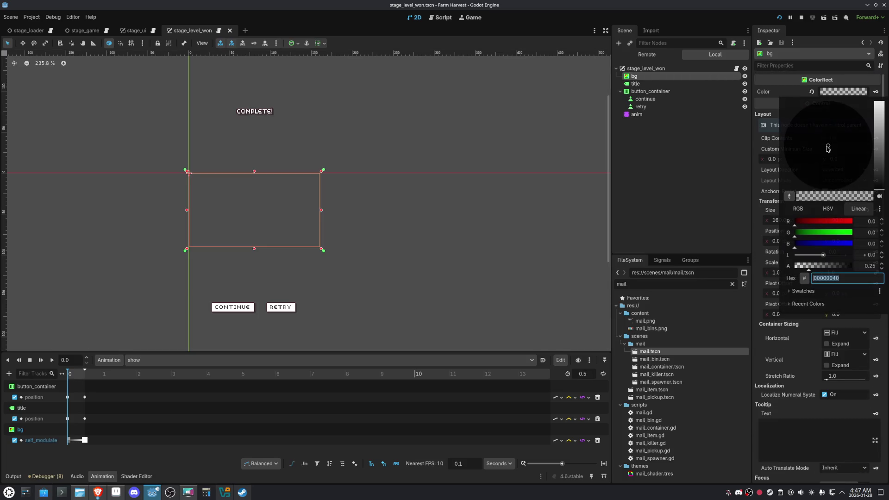
pyautogui.click(870, 264)
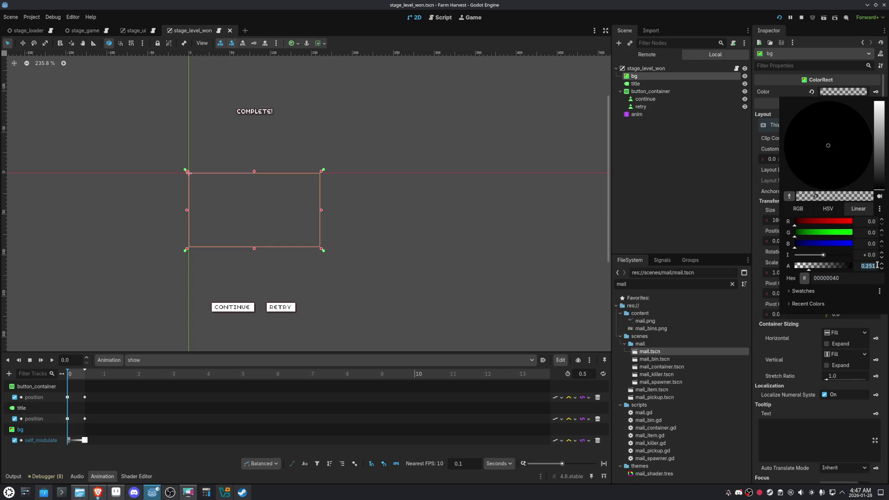
pyautogui.click(859, 316)
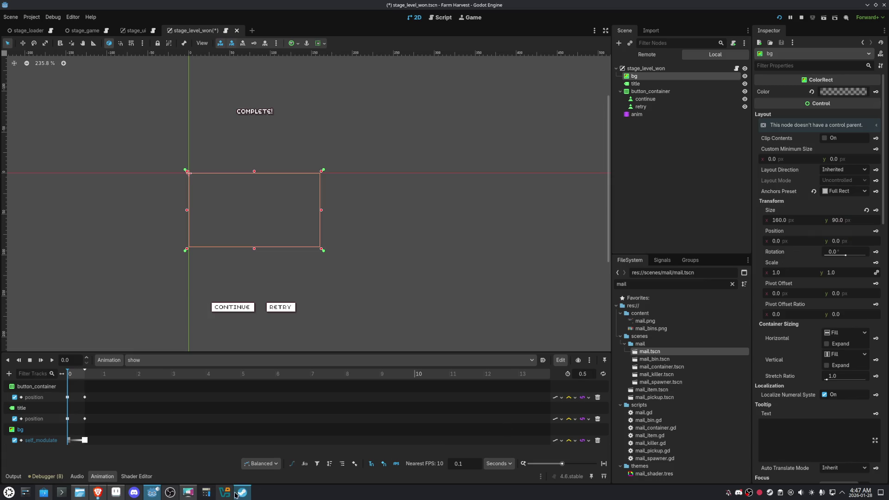
pyautogui.click(470, 17)
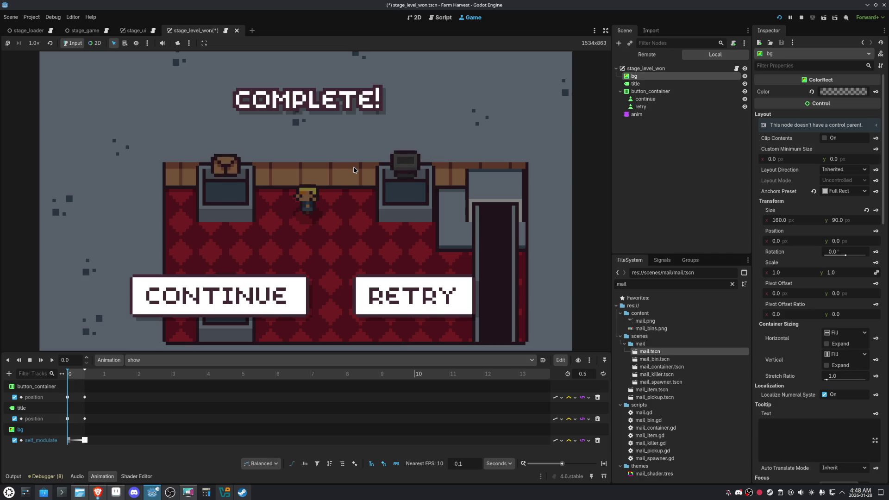
# Stop the running game and return to the game.gd code
pyautogui.click(802, 18)
pyautogui.click(435, 18)
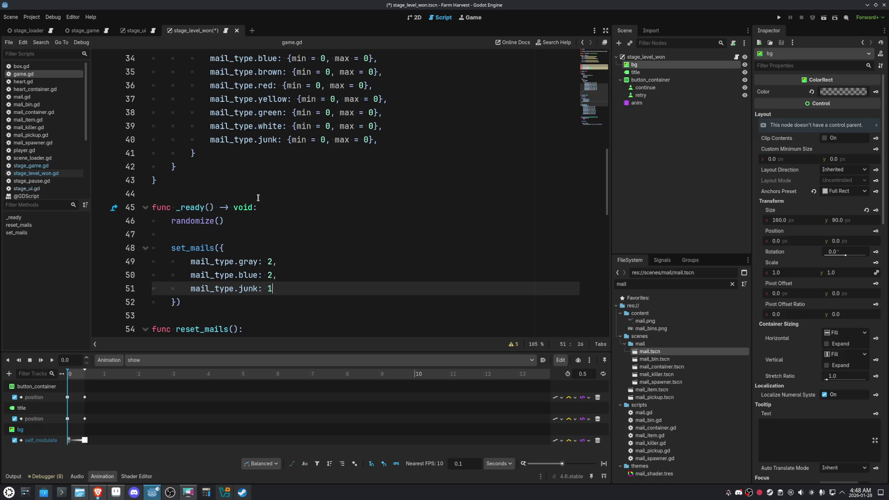
# Find the level save data in game.gd and select the time = 300.0 entry
pyautogui.scroll(-4, 296, 220)
pyautogui.scroll(12, 297, 219)
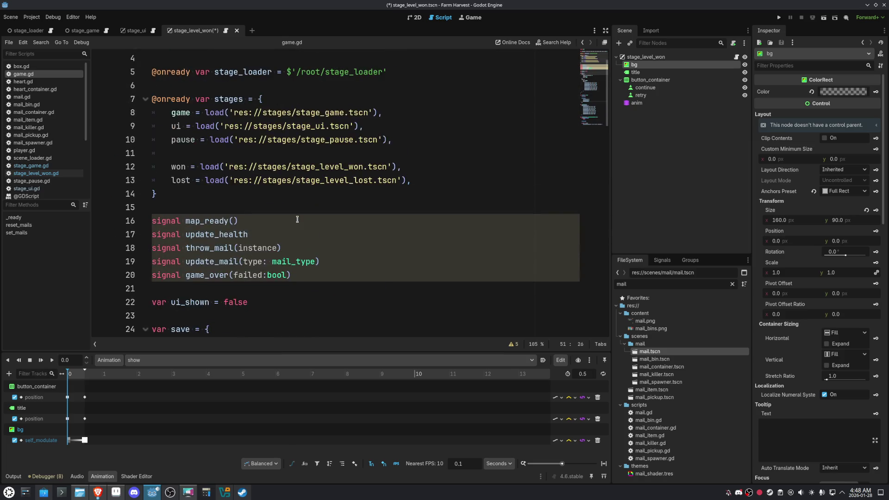
pyautogui.scroll(-3, 297, 220)
pyautogui.scroll(-2, 297, 219)
pyautogui.moveTo(172, 169); pyautogui.dragTo(185, 326)
pyautogui.scroll(-2, 421, 249)
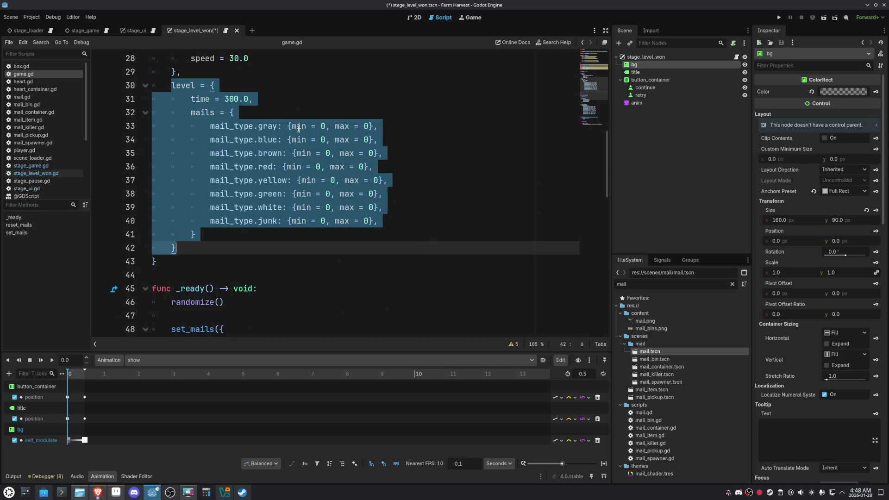
pyautogui.scroll(2, 459, 211)
pyautogui.click(402, 181)
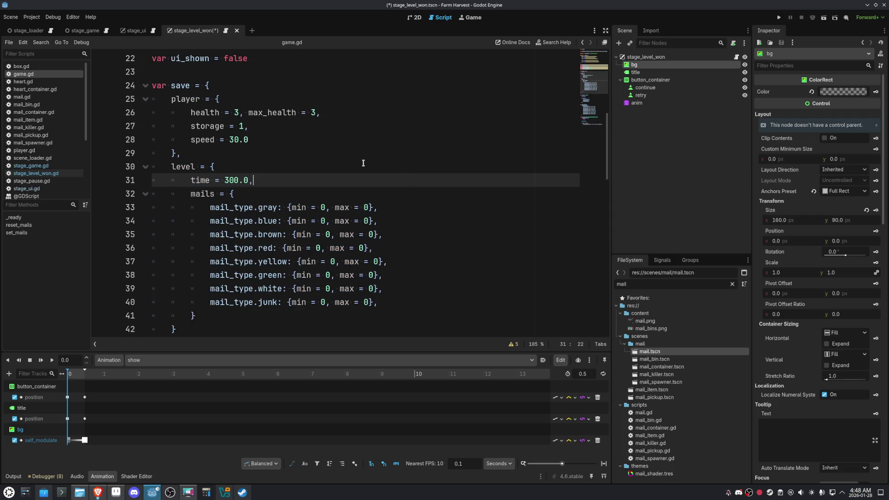
pyautogui.hotkey('shift', 'Home')
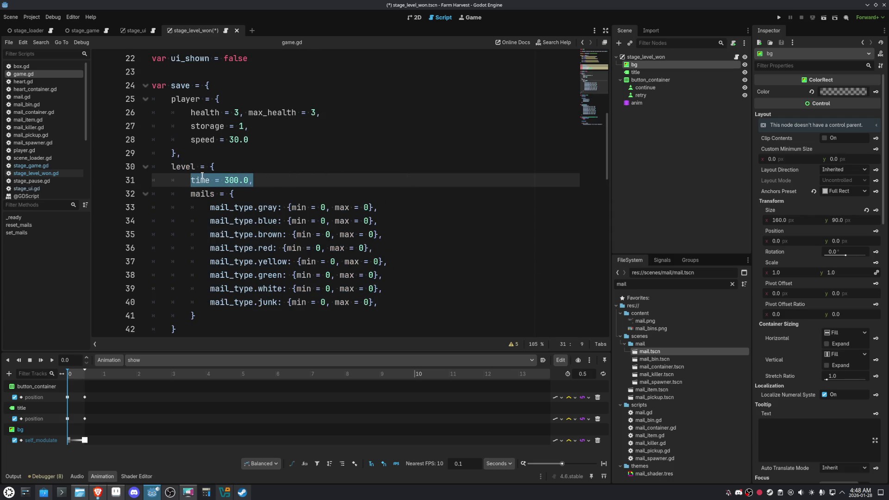
# Open the stage_ui script with a larger code area and start a Search Help query
pyautogui.click(134, 30)
pyautogui.click(414, 17)
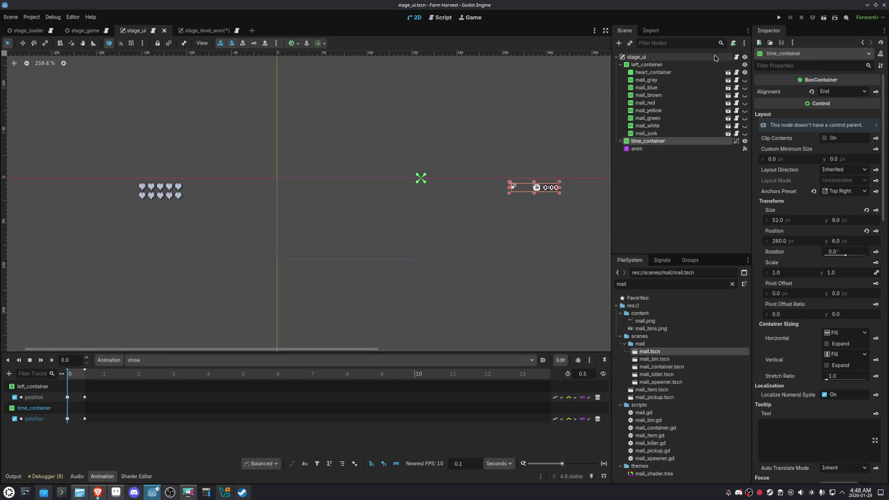
pyautogui.click(736, 57)
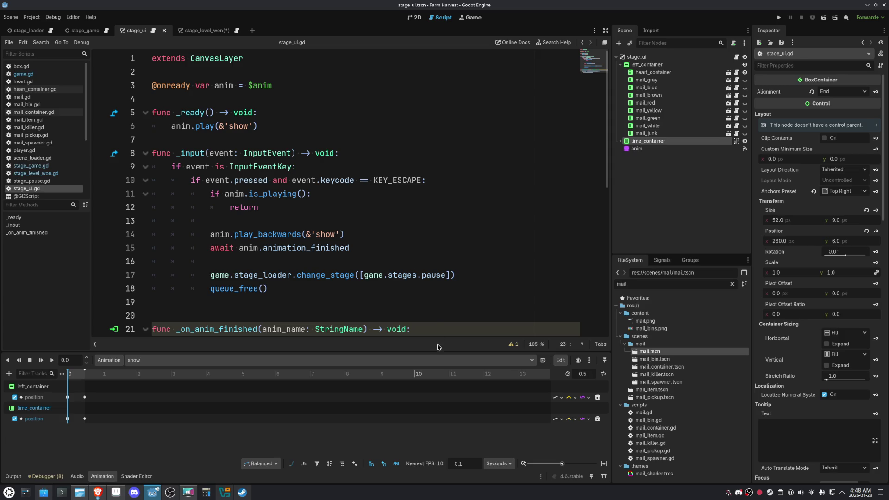
pyautogui.click(102, 477)
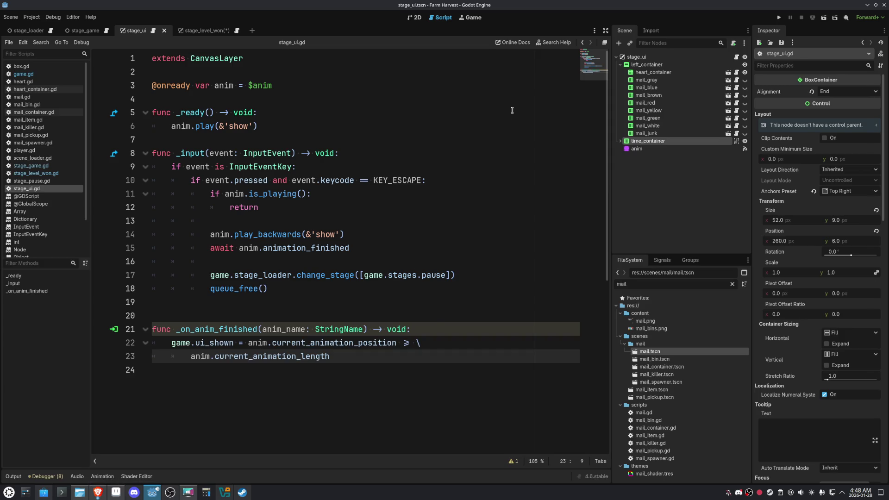
pyautogui.click(557, 42)
# Search the help for 'time' and open the Time class reference
pyautogui.write('time')
pyautogui.doubleClick(305, 180)
pyautogui.scroll(-5, 446, 254)
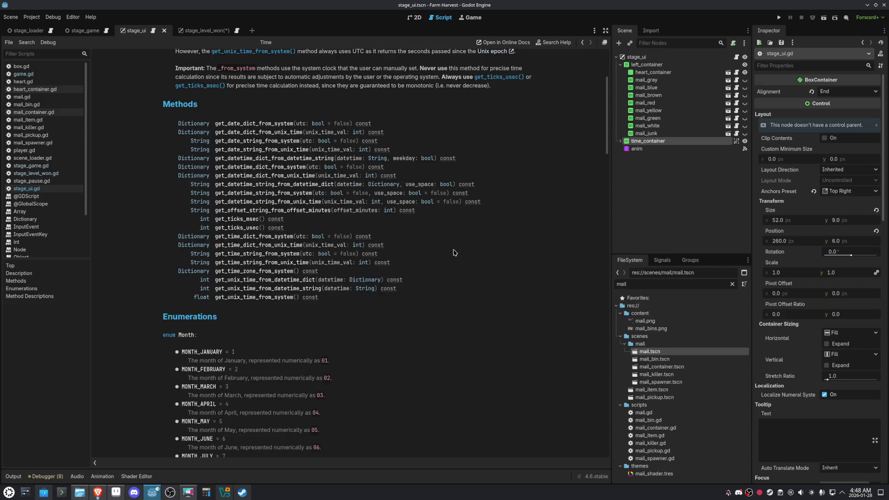
pyautogui.scroll(-5, 454, 252)
pyautogui.scroll(7, 454, 252)
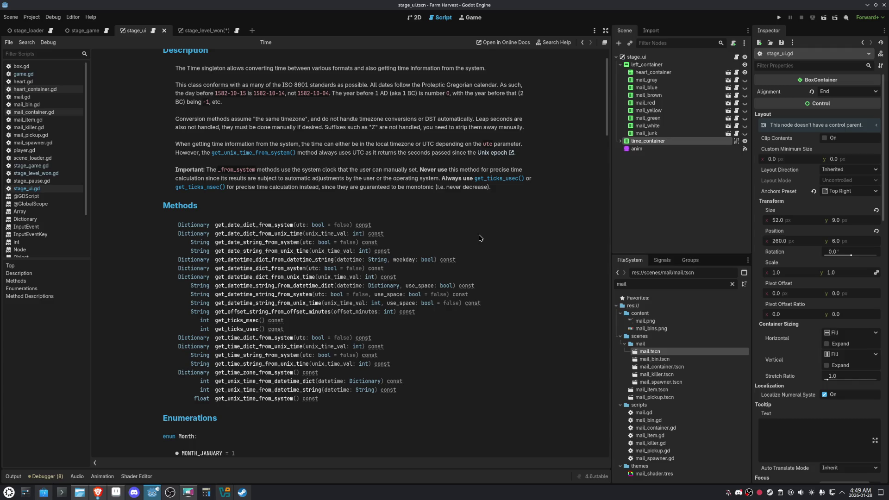
pyautogui.scroll(3, 480, 238)
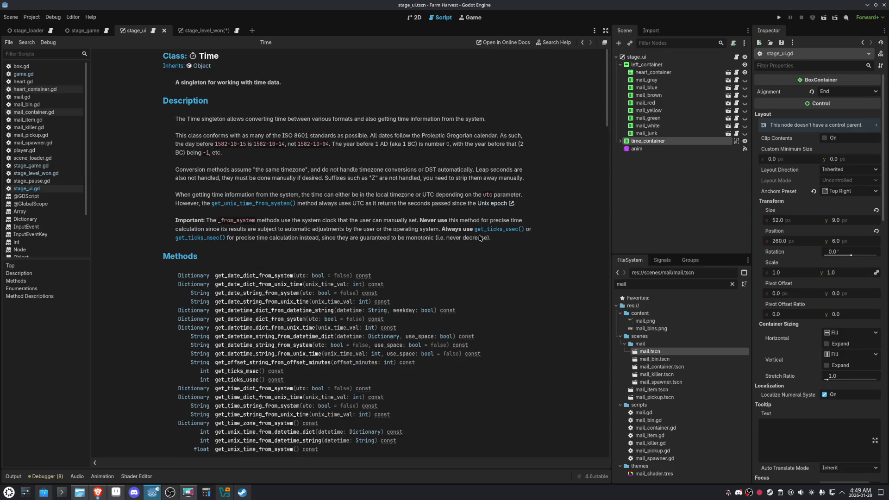
pyautogui.scroll(-15, 480, 237)
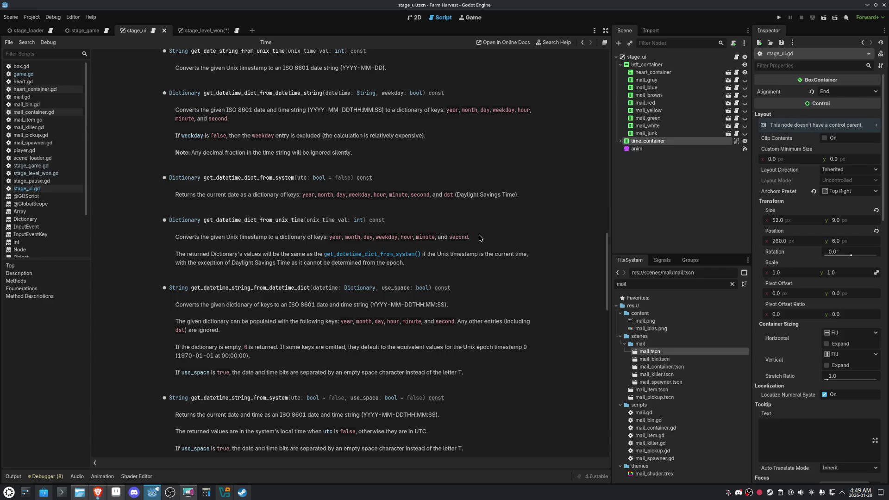
pyautogui.scroll(15, 480, 238)
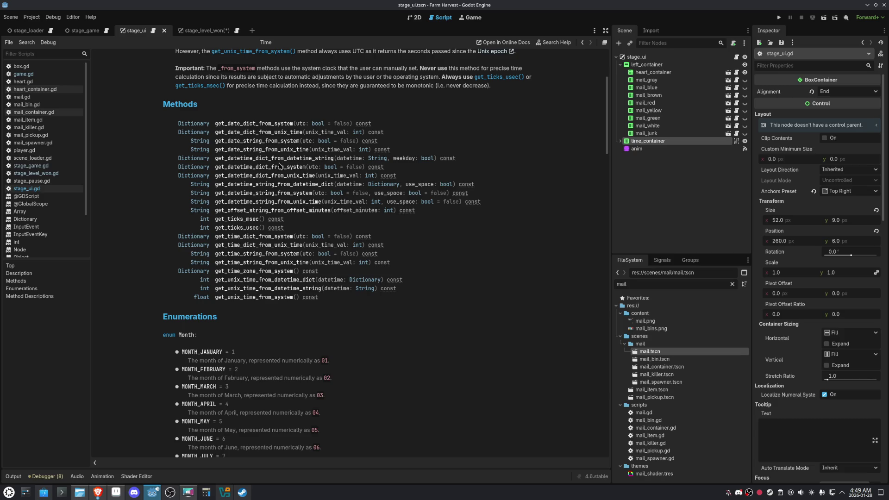
# Read the get_datetime_dict_from_unix_time description and its unix_time_val parameter
pyautogui.click(266, 178)
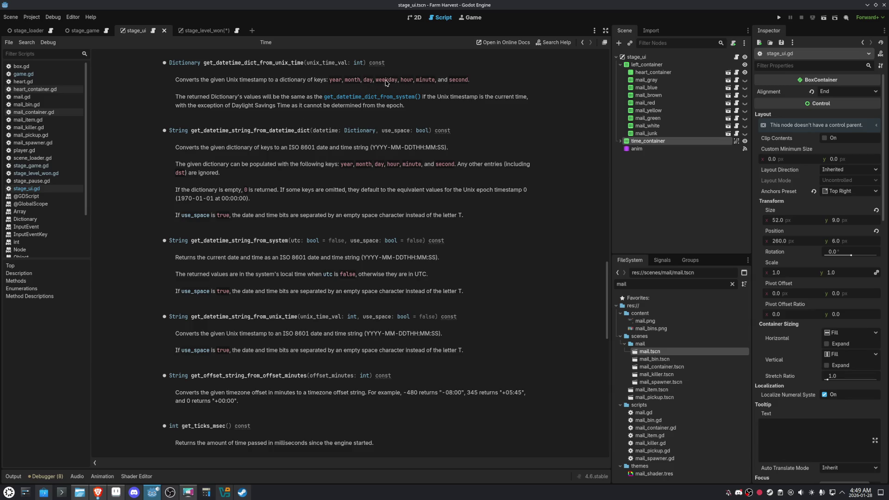
pyautogui.doubleClick(335, 65)
pyautogui.scroll(3, 495, 252)
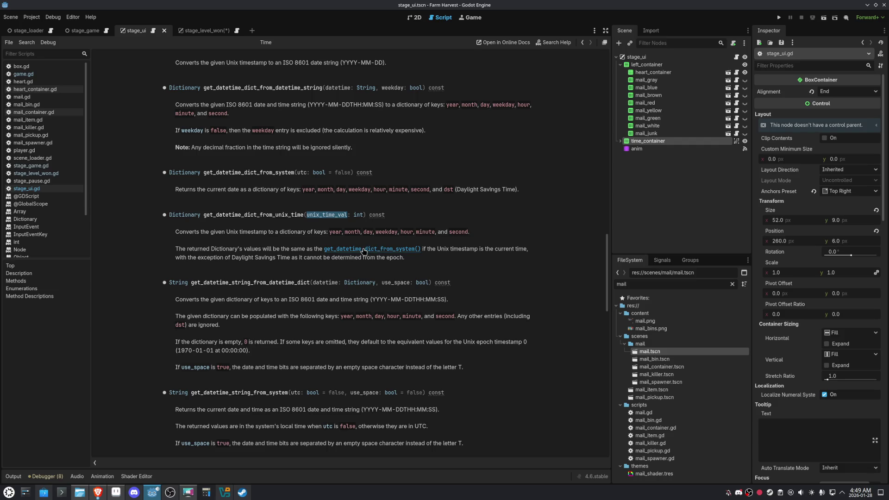
pyautogui.scroll(-5, 364, 251)
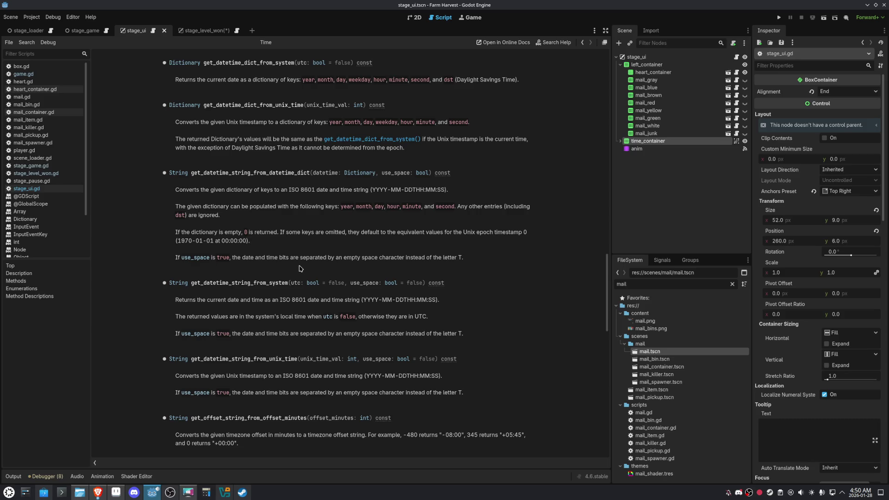
pyautogui.scroll(-3, 300, 268)
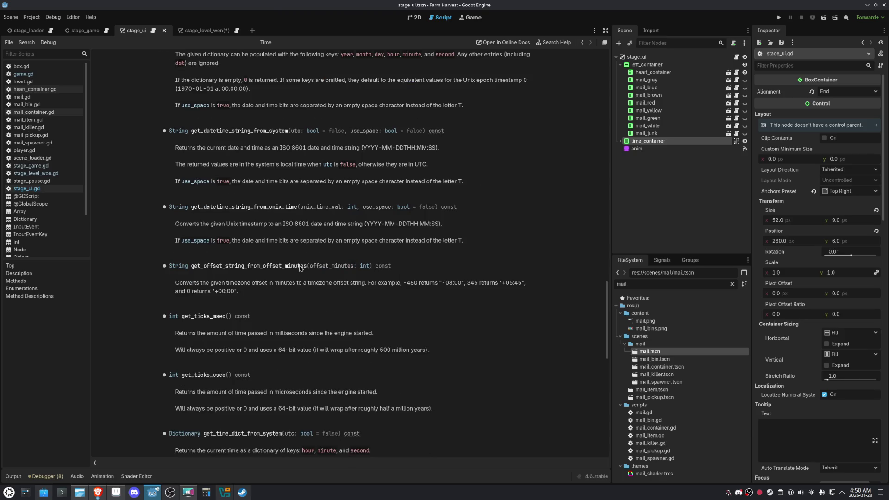
pyautogui.scroll(-3, 300, 267)
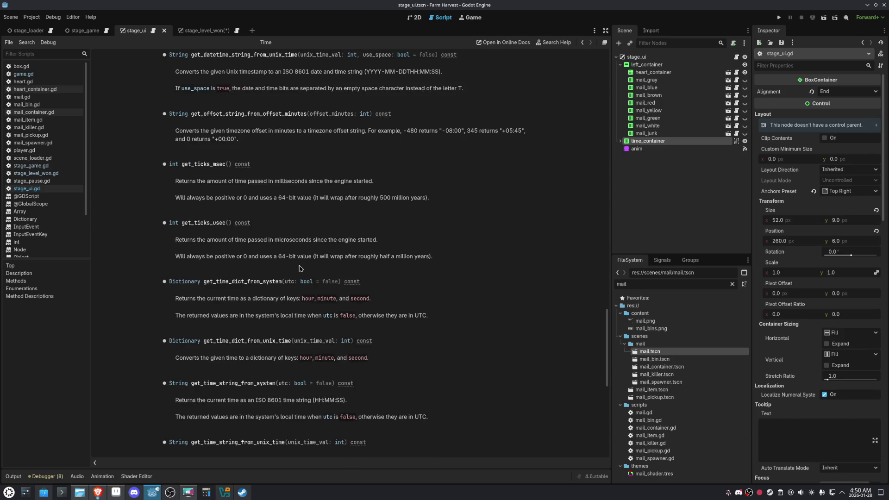
pyautogui.scroll(18, 299, 269)
pyautogui.scroll(10, 300, 268)
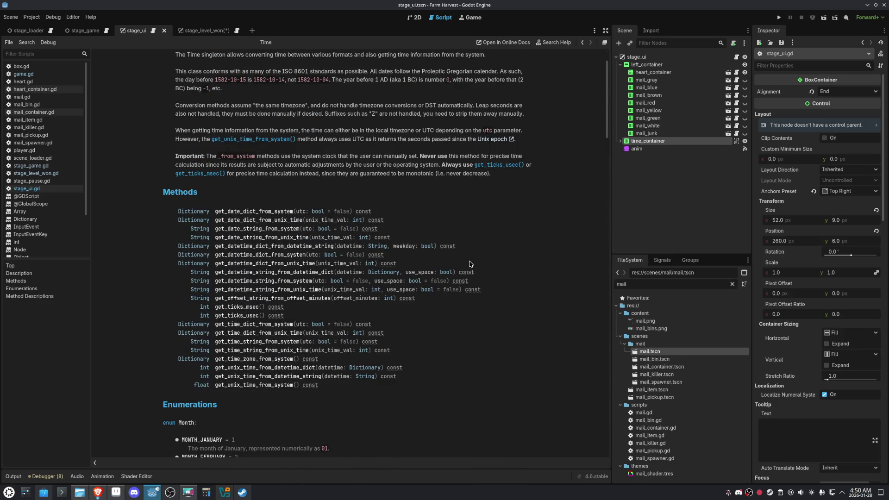
pyautogui.scroll(2, 471, 264)
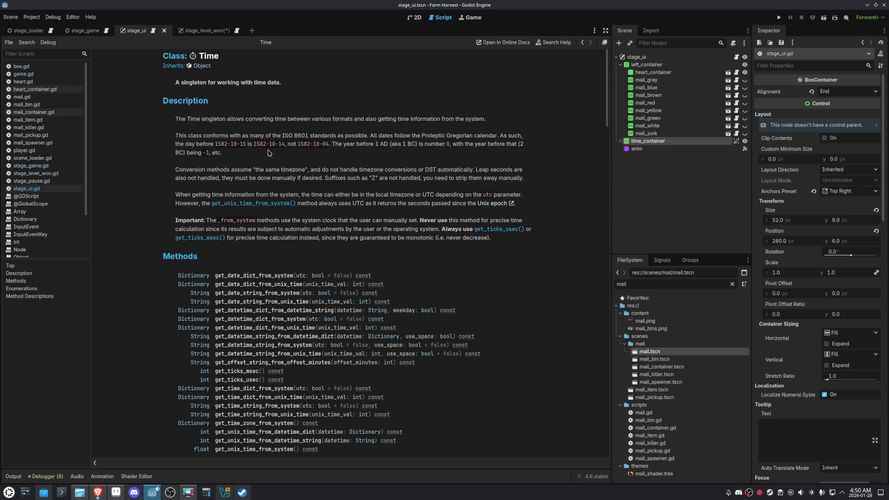
pyautogui.scroll(-3, 502, 309)
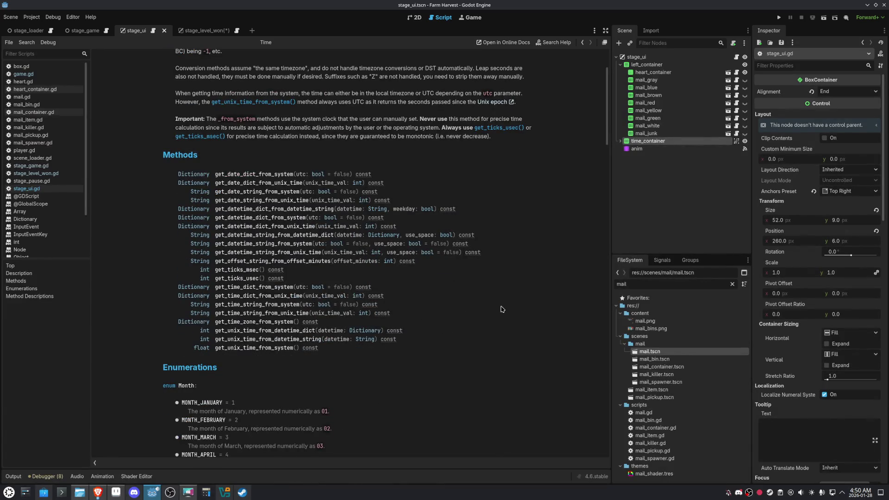
pyautogui.scroll(1, 502, 310)
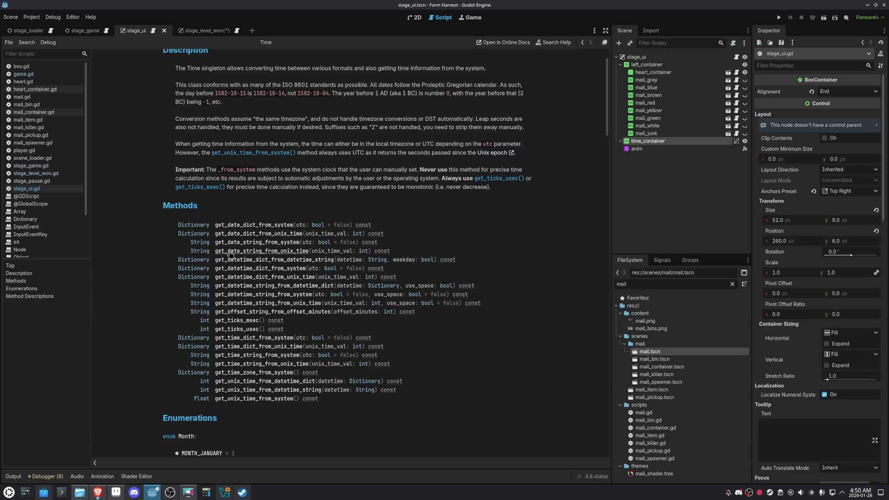
# Look up get_time_dict_from_unix_time, then go back to game.gd
pyautogui.click(264, 347)
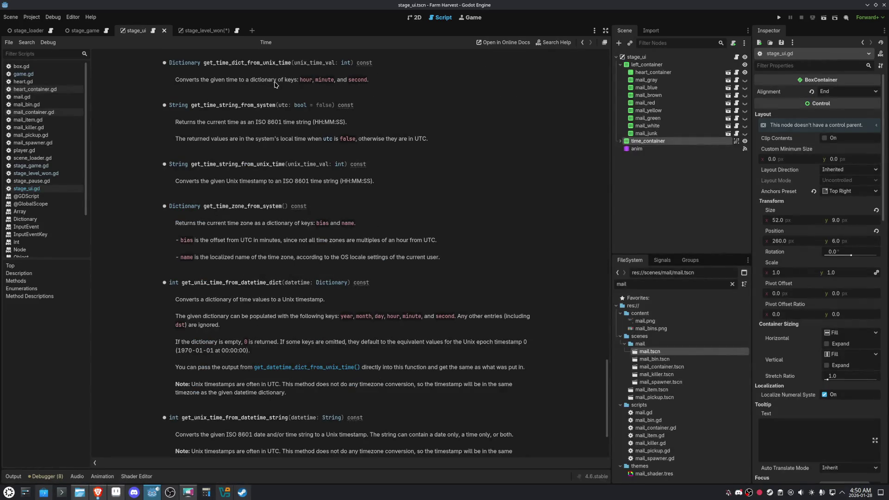
pyautogui.doubleClick(271, 63)
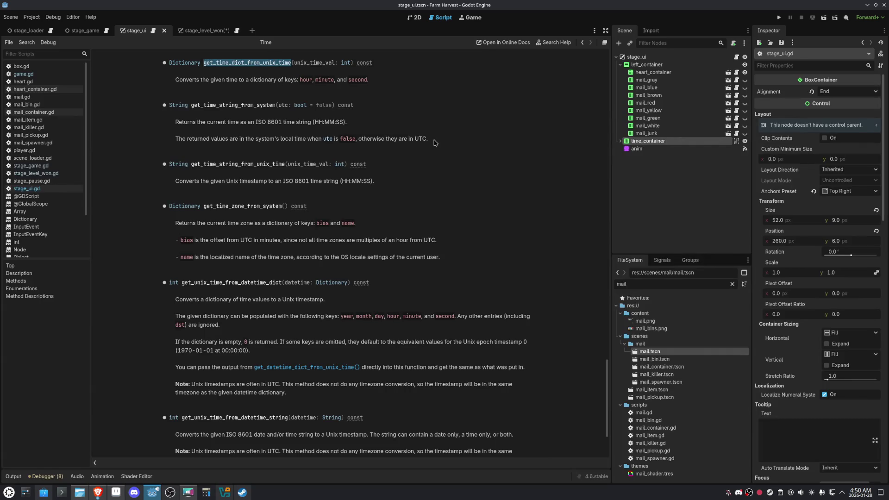
pyautogui.click(413, 18)
pyautogui.click(441, 18)
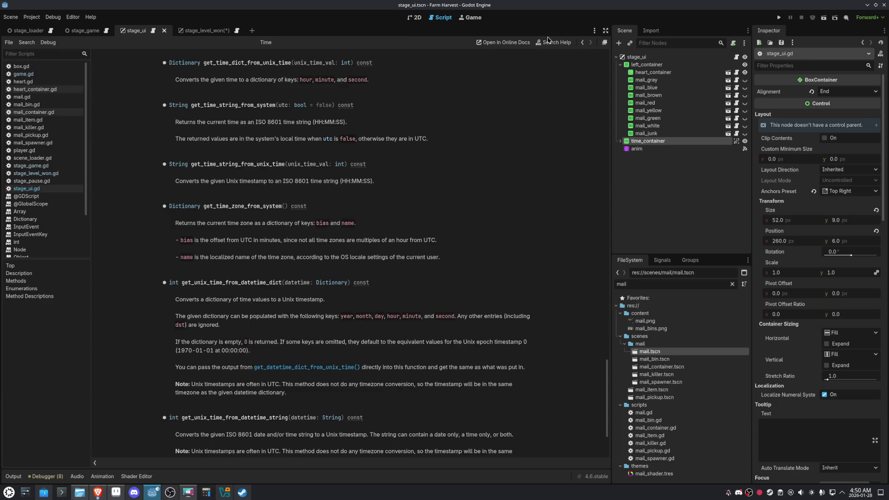
pyautogui.click(23, 74)
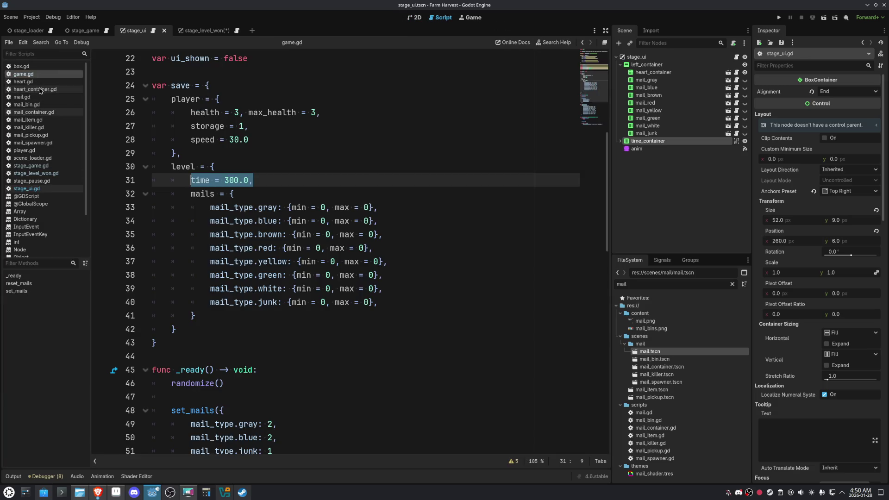
# Start a new print() line below the set_mails call in _ready
pyautogui.scroll(5, 331, 205)
pyautogui.scroll(-15, 331, 204)
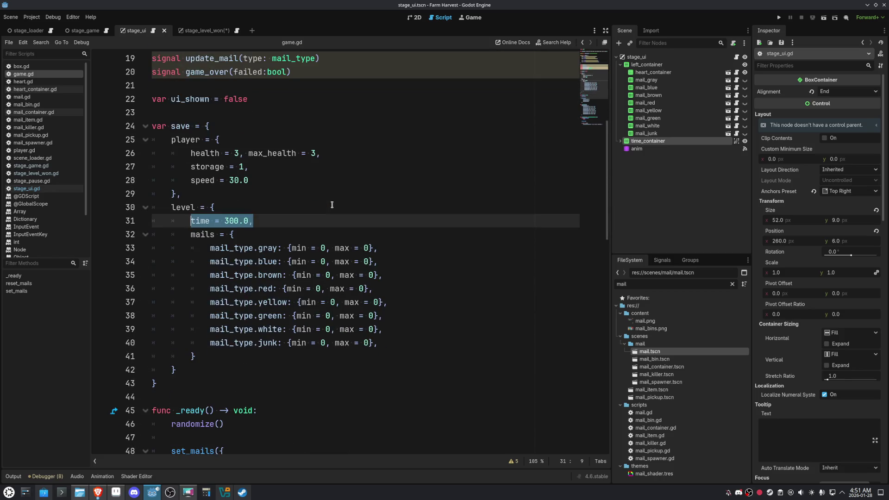
pyautogui.scroll(3, 332, 204)
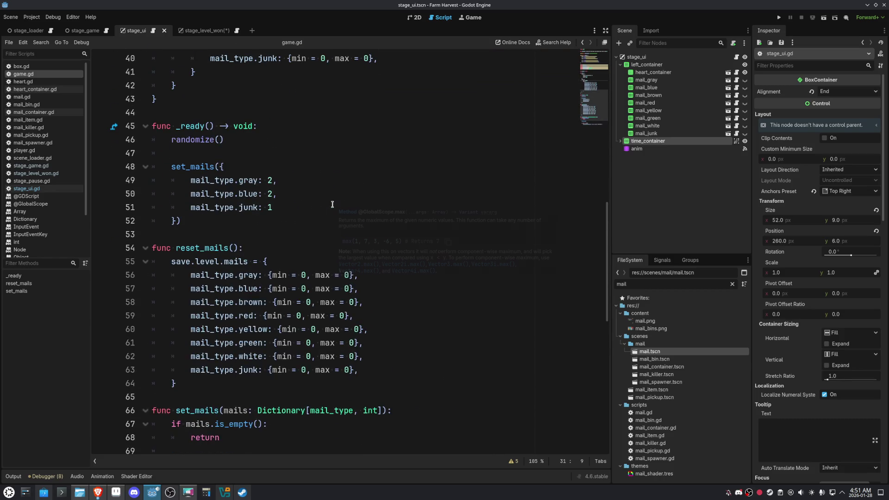
pyautogui.click(329, 221)
pyautogui.press('Return')
pyautogui.press('Return')
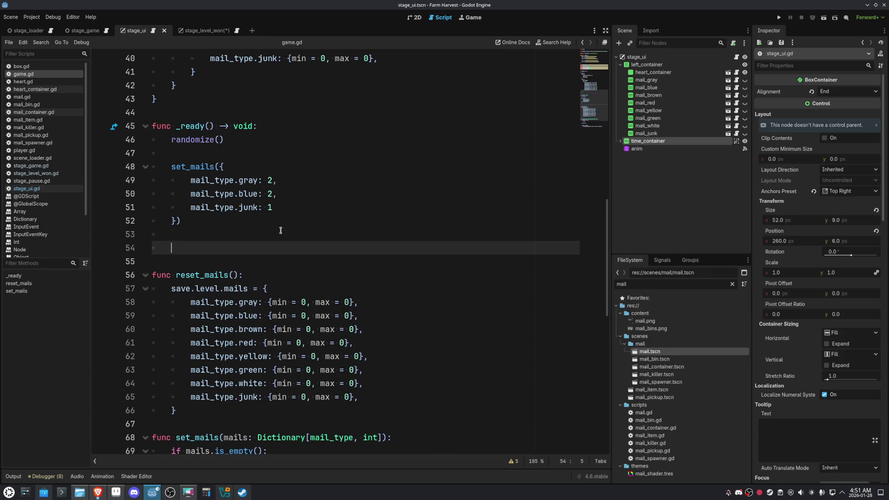
pyautogui.write('print(get_time_dict_from_unix_time')
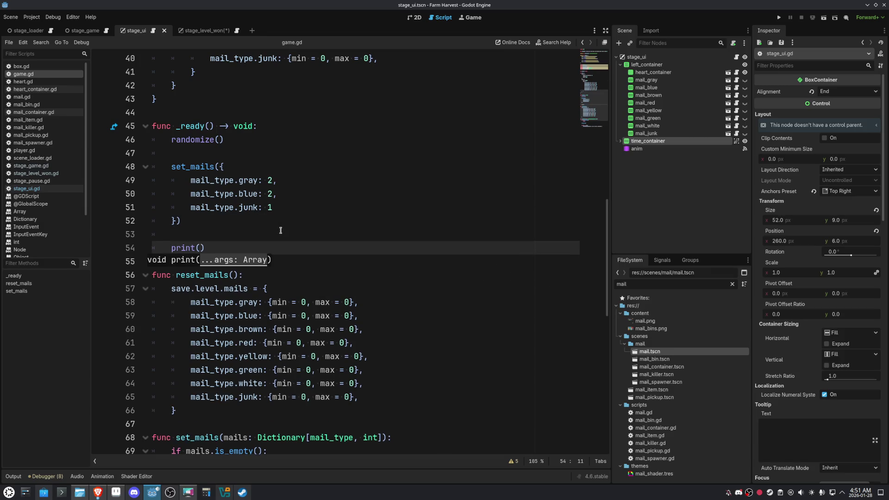
pyautogui.hotkey('ctrl', 'BackSpace')
pyautogui.hotkey('ctrl', 'z')
pyautogui.press('Escape')
pyautogui.hotkey('ctrl', 'BackSpace')
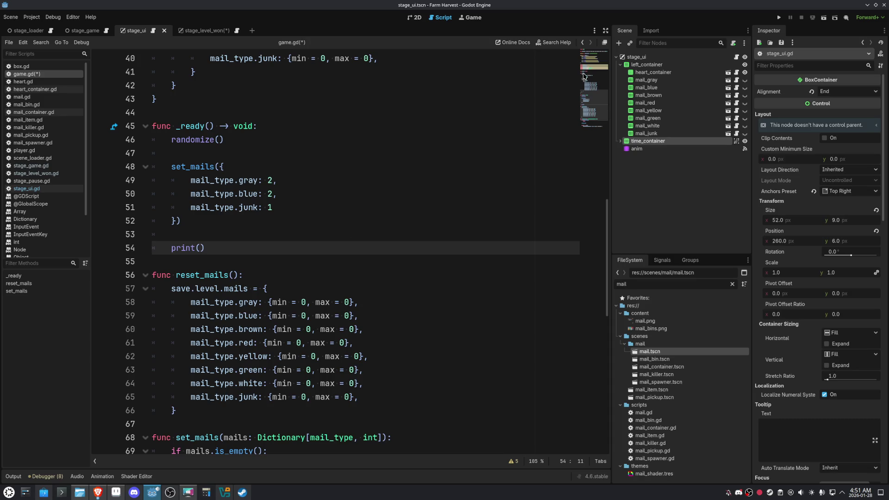
# Complete print(Time.get_time_dict_from_unix_time(100)) and run the game to see minute 1, second 40
pyautogui.scroll(-3, 59, 219)
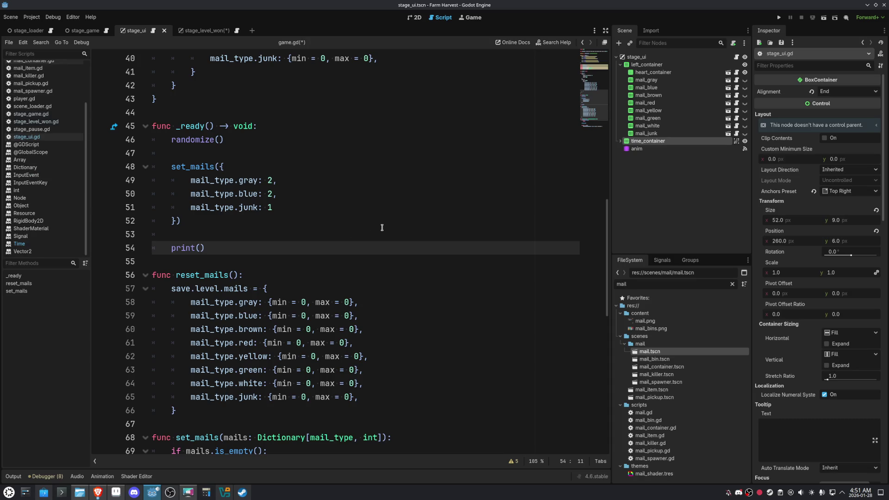
pyautogui.write('Time.')
pyautogui.write('get_time_dict_from_unix_time(')
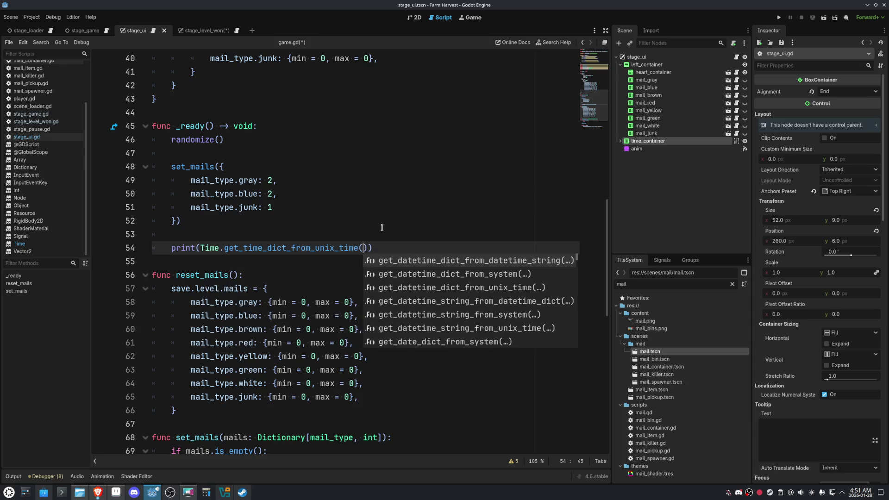
pyautogui.press('Return')
pyautogui.write('100')
pyautogui.click(425, 206)
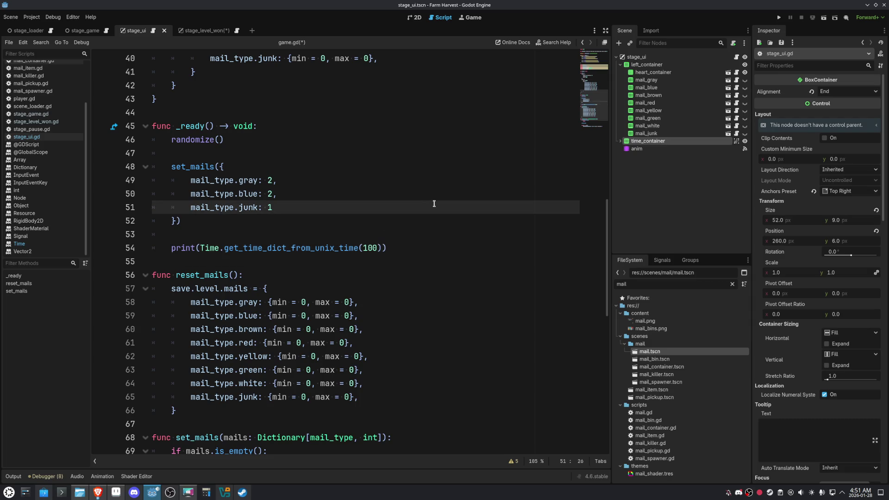
pyautogui.click(783, 18)
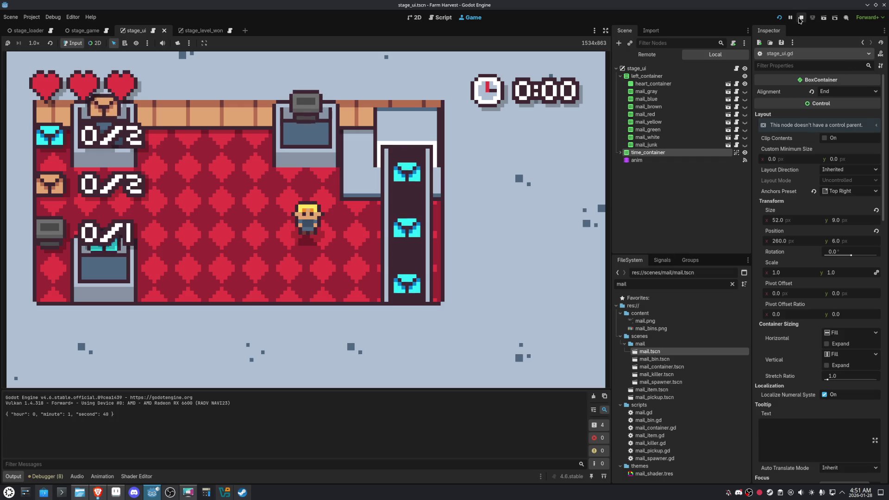
# Change the argument from 100 to 300 and rerun, confirming minute 5, second 0
pyautogui.click(785, 26)
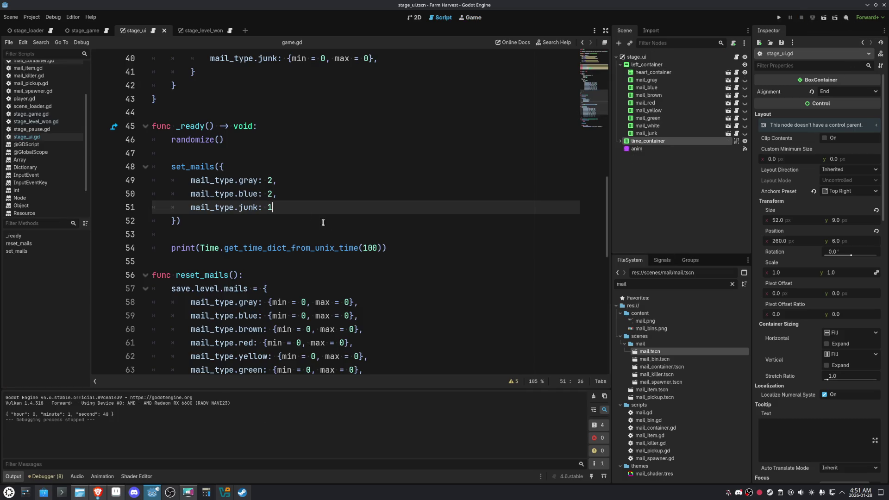
pyautogui.doubleClick(368, 248)
pyautogui.write('300')
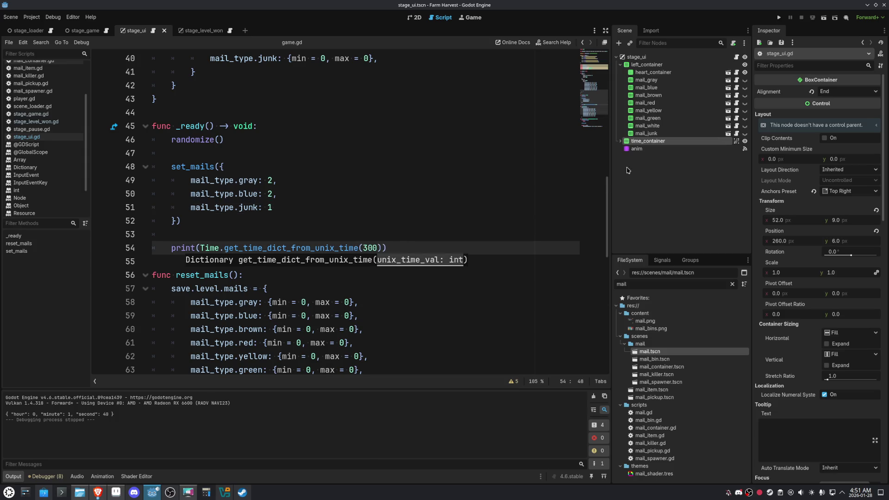
pyautogui.press('F5')
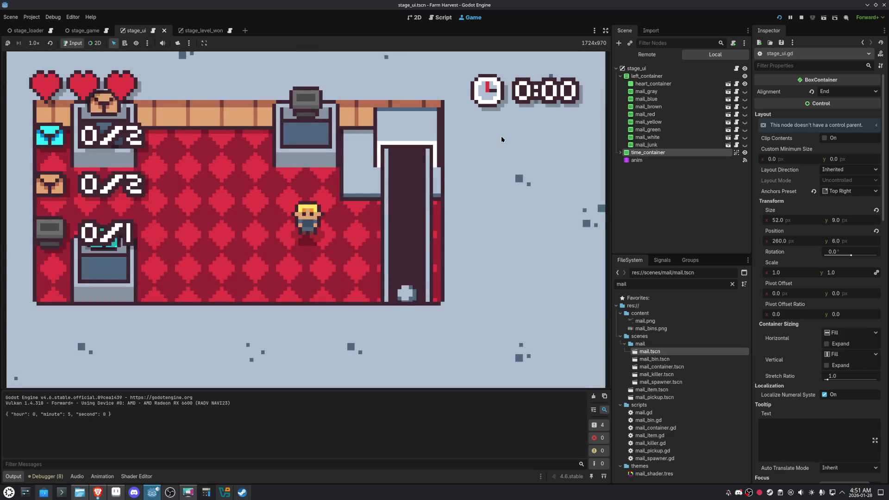
pyautogui.click(801, 17)
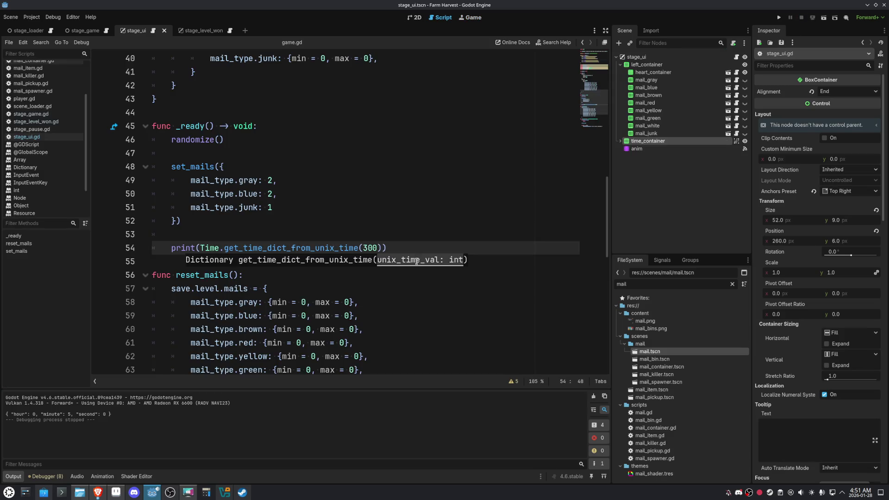
# Check the get_time_dict_from_unix_time documentation, then delete the test print line
pyautogui.doubleClick(370, 249)
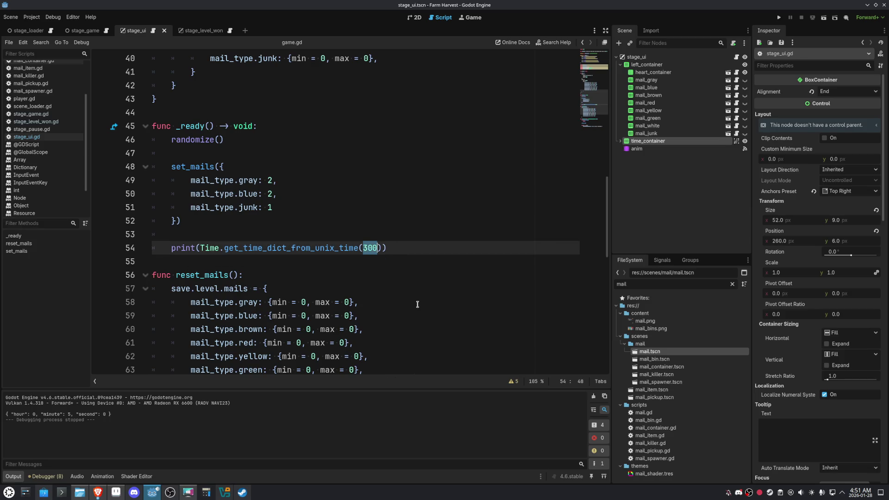
pyautogui.keyDown('ctrl'); pyautogui.click(317, 253); pyautogui.keyUp('ctrl')
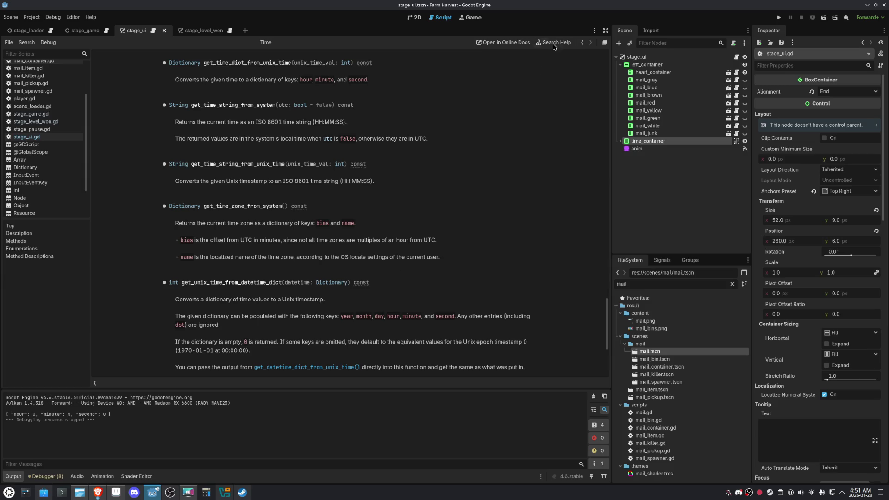
pyautogui.click(583, 44)
pyautogui.moveTo(391, 248); pyautogui.dragTo(165, 246)
pyautogui.press('BackSpace')
pyautogui.press('BackSpace')
pyautogui.press('BackSpace')
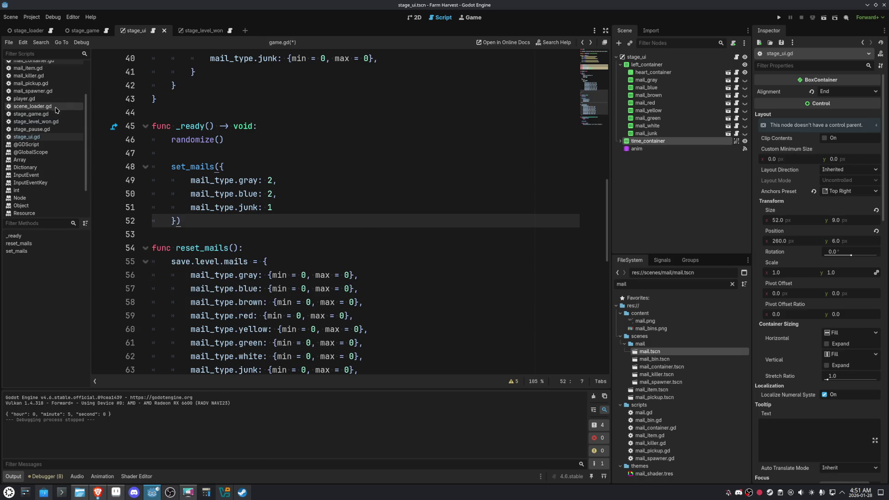
# In stage_ui.gd, add a _process(delta) function after _ready and begin an if statement
pyautogui.scroll(3, 43, 143)
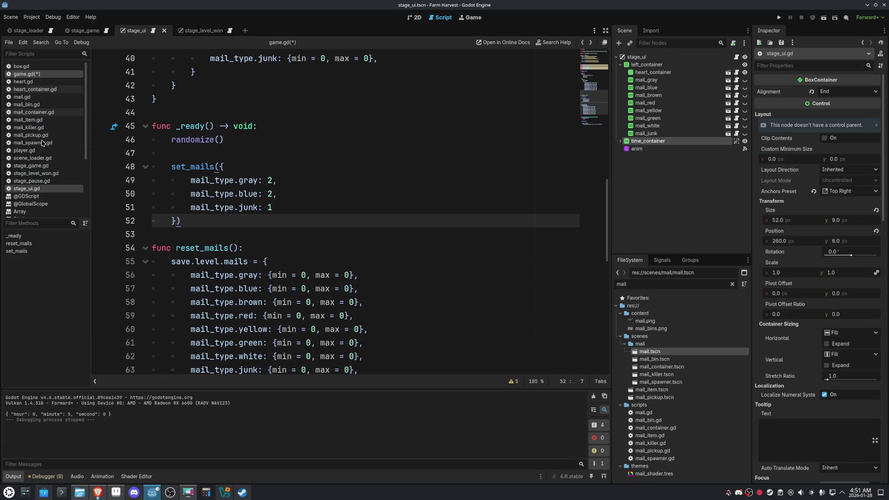
pyautogui.scroll(7, 399, 211)
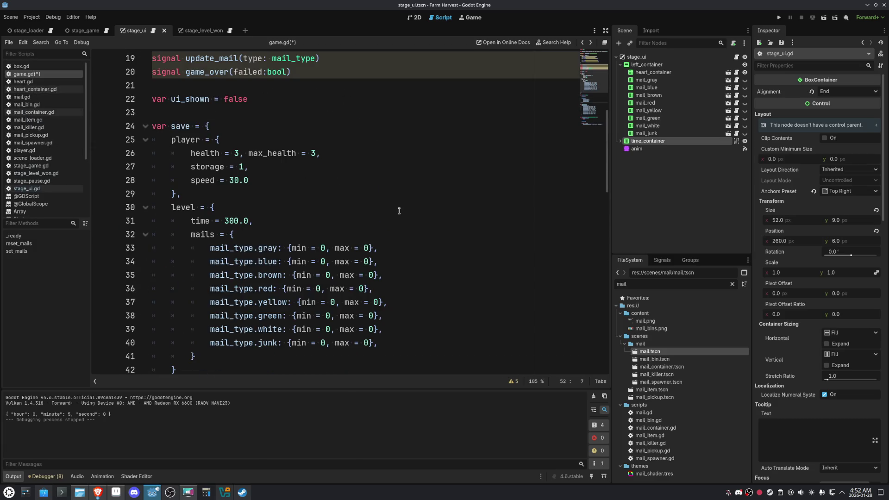
pyautogui.moveTo(85, 31)
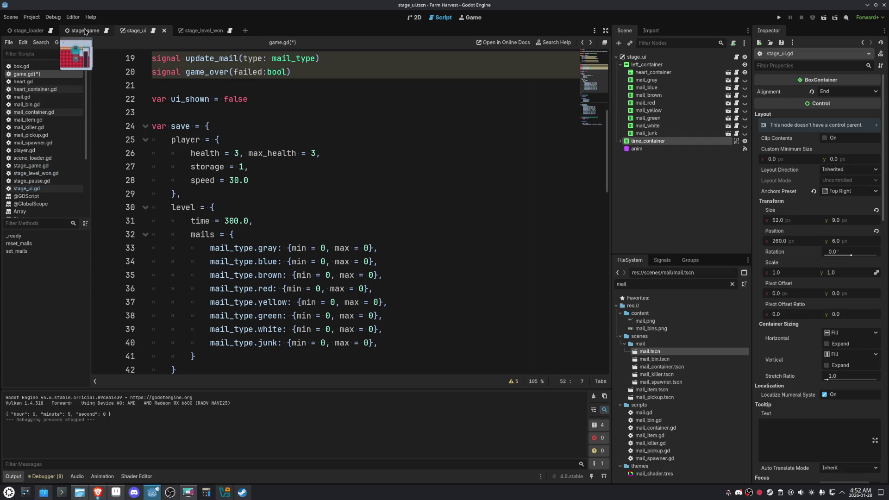
pyautogui.click(736, 56)
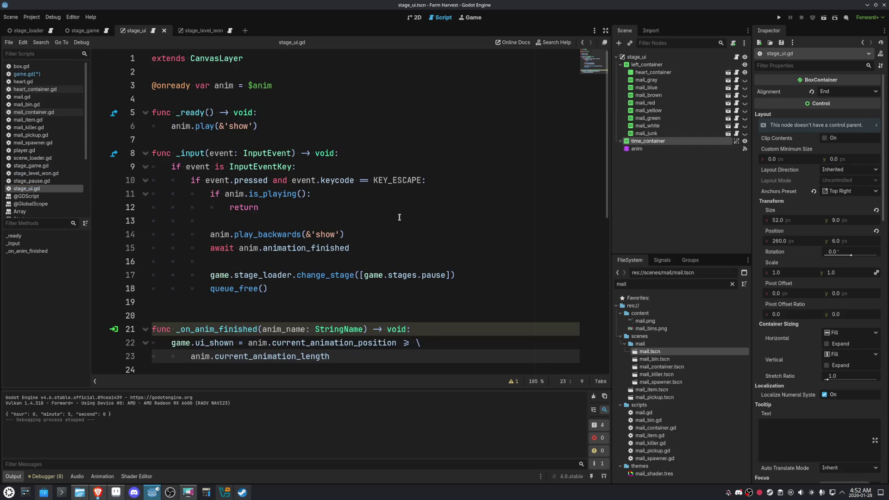
pyautogui.click(295, 136)
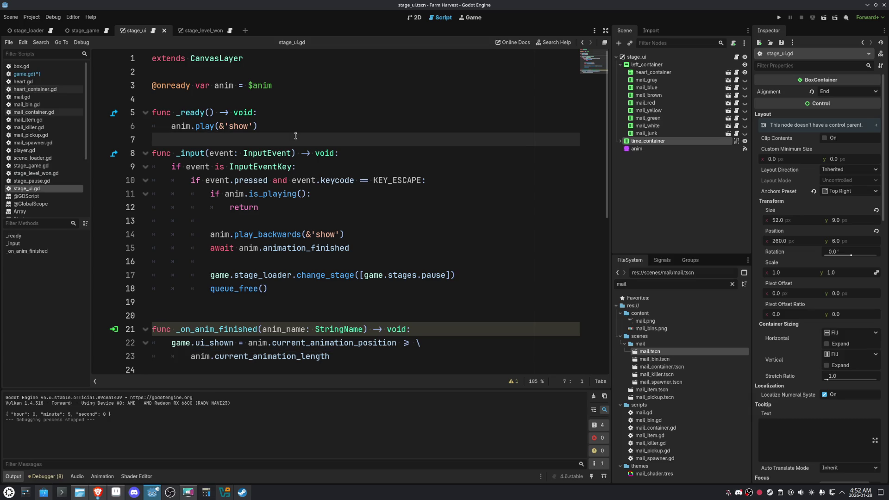
pyautogui.press('Return')
pyautogui.press('Return')
pyautogui.press('Up')
pyautogui.write('func ')
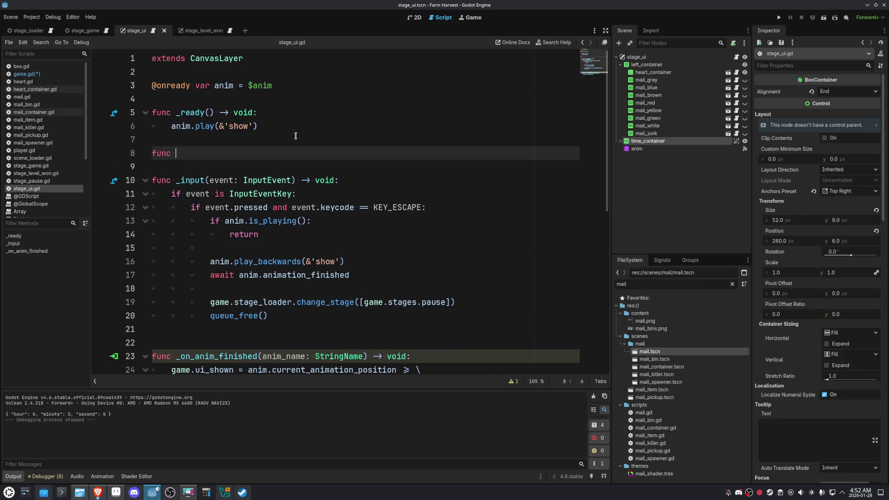
pyautogui.write('_pr')
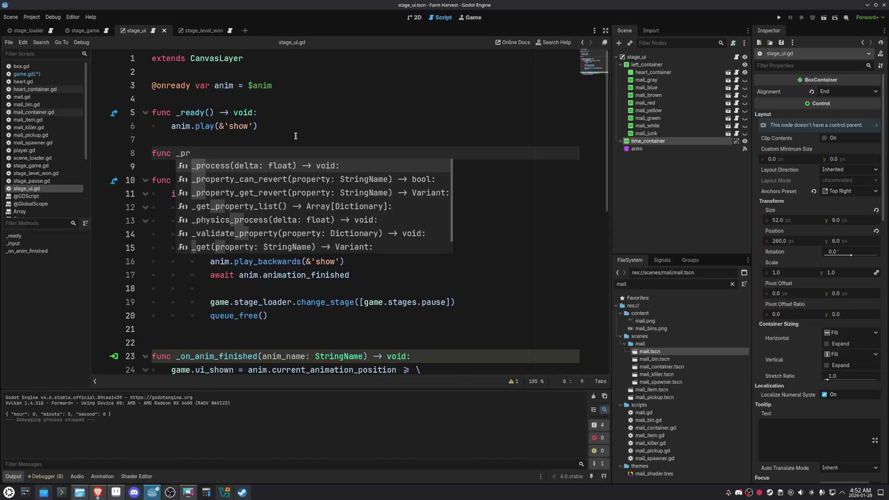
pyautogui.press('Return')
pyautogui.press('Return')
pyautogui.press('Return')
pyautogui.press('Return')
pyautogui.write('pass')
pyautogui.press('Up')
pyautogui.press('Up')
pyautogui.press('Up')
pyautogui.write('if')
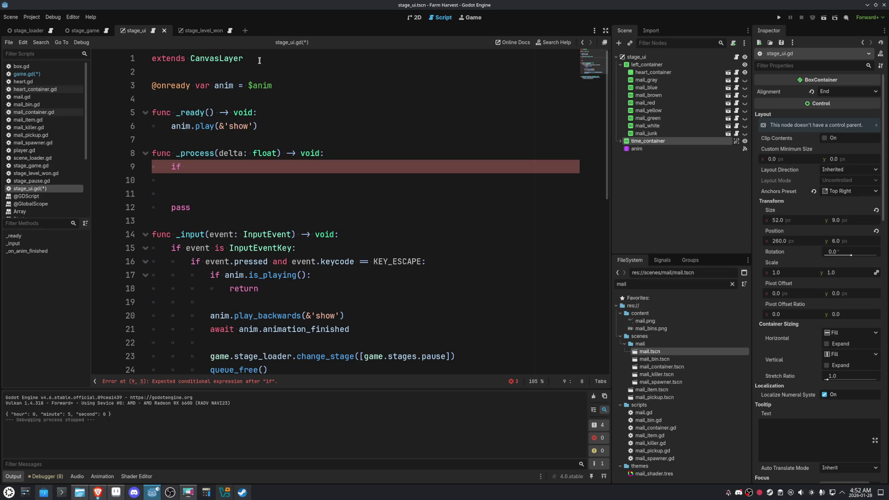
pyautogui.click(307, 90)
pyautogui.press('Return')
pyautogui.press('Return')
pyautogui.write('@onready var level =')
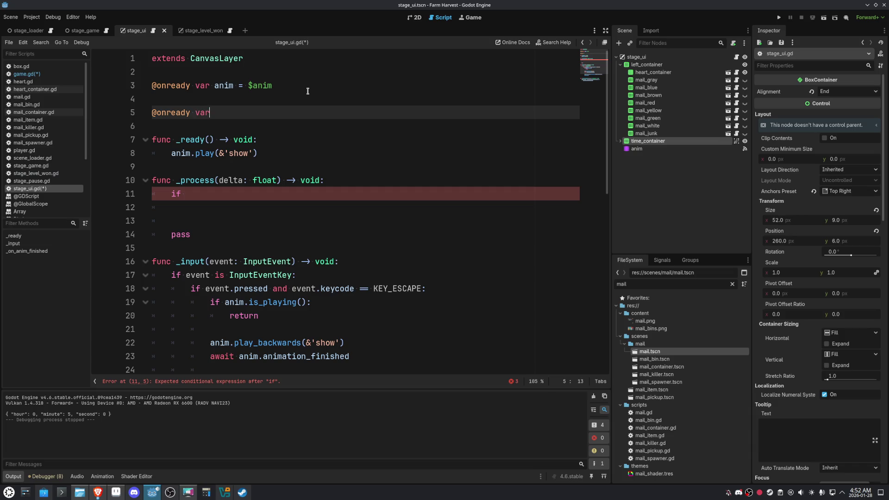
pyautogui.write(' game.sa')
pyautogui.write('ve.level')
pyautogui.doubleClick(225, 112)
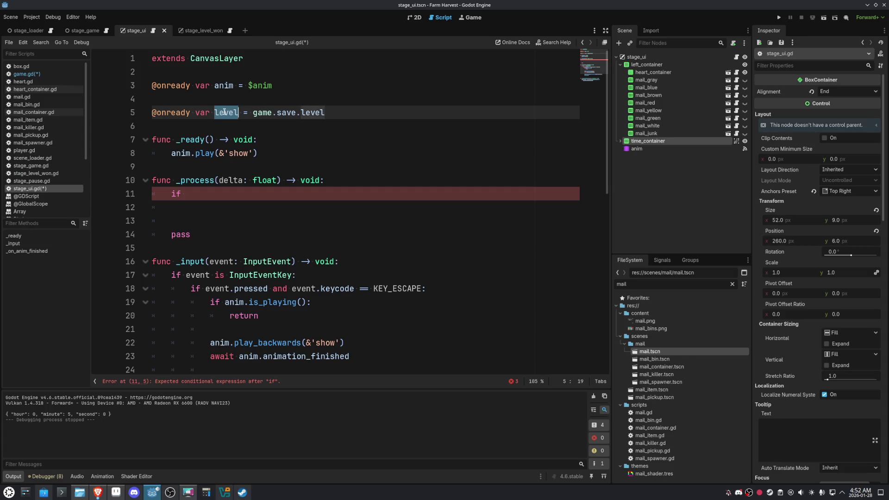
pyautogui.hotkey('ctrl', 'c')
pyautogui.click(207, 196)
pyautogui.hotkey('ctrl', 'v')
pyautogui.write('.time')
pyautogui.press('BackSpace')
pyautogui.press('BackSpace')
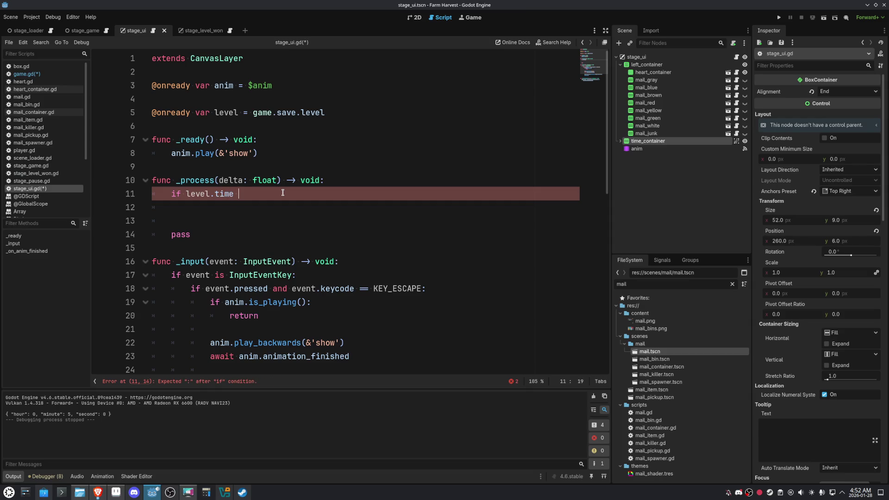
pyautogui.hotkey('alt', 'Left')
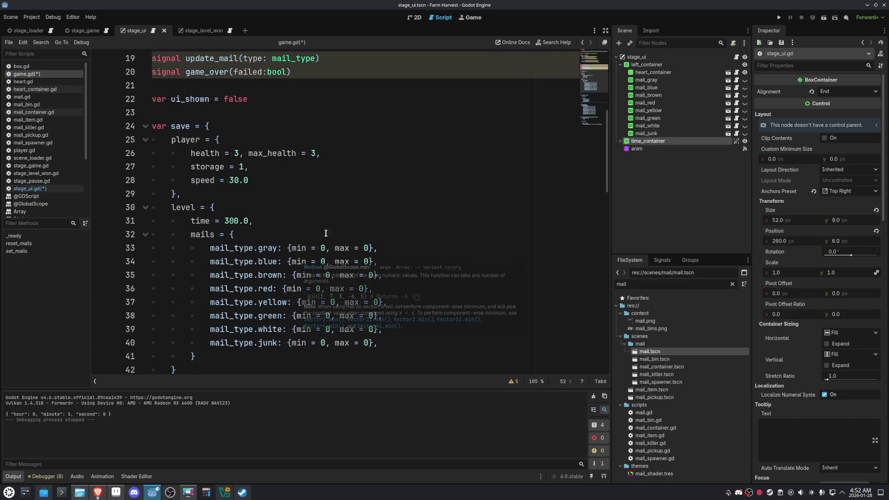
pyautogui.click(581, 42)
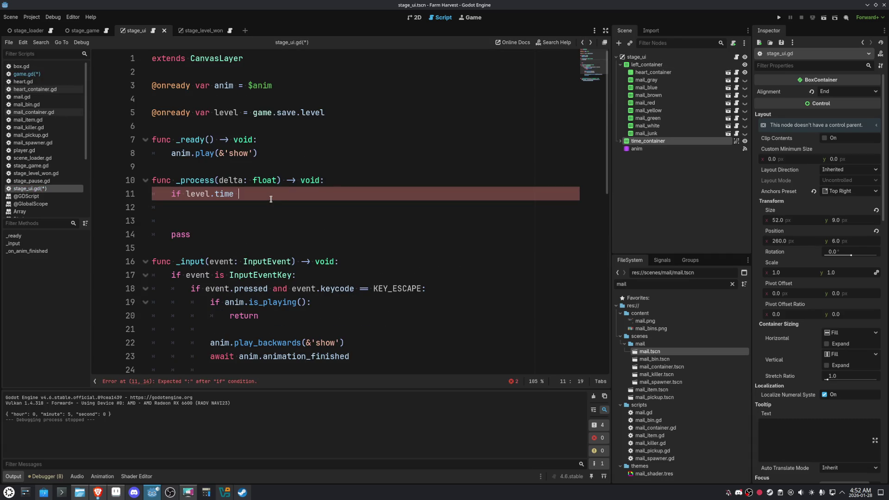
pyautogui.write('0:')
# Give the if block a pass body and add an else branch with a placeholder pass
pyautogui.press('Return')
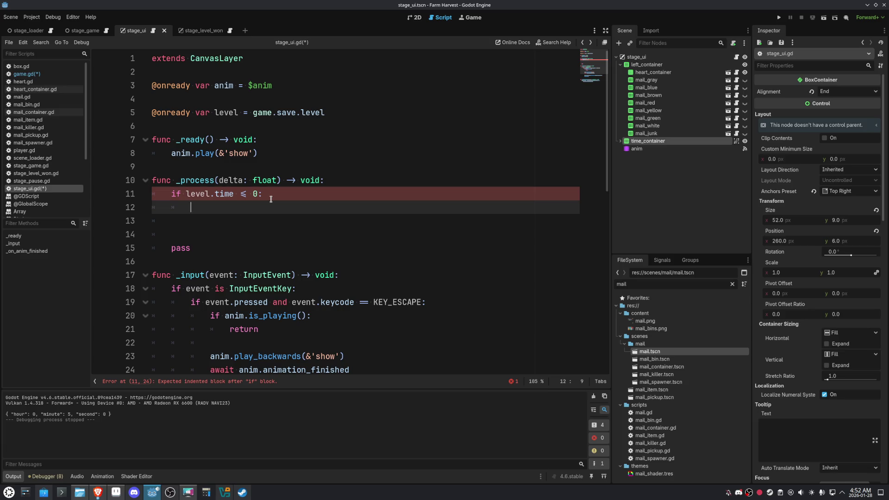
pyautogui.write('cont')
pyautogui.press('BackSpace')
pyautogui.press('BackSpace')
pyautogui.press('BackSpace')
pyautogui.press('BackSpace')
pyautogui.write('pass')
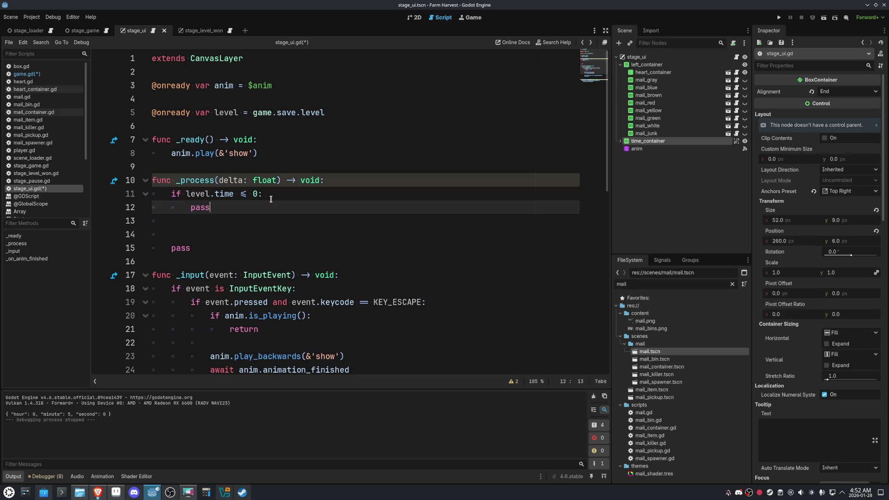
pyautogui.press('Down')
pyautogui.write('se')
pyautogui.press('Return')
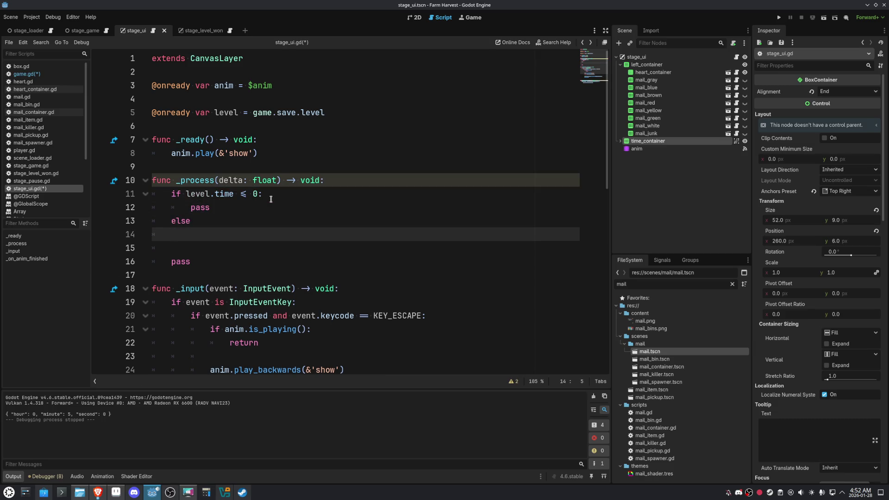
pyautogui.press('Up')
pyautogui.press('End')
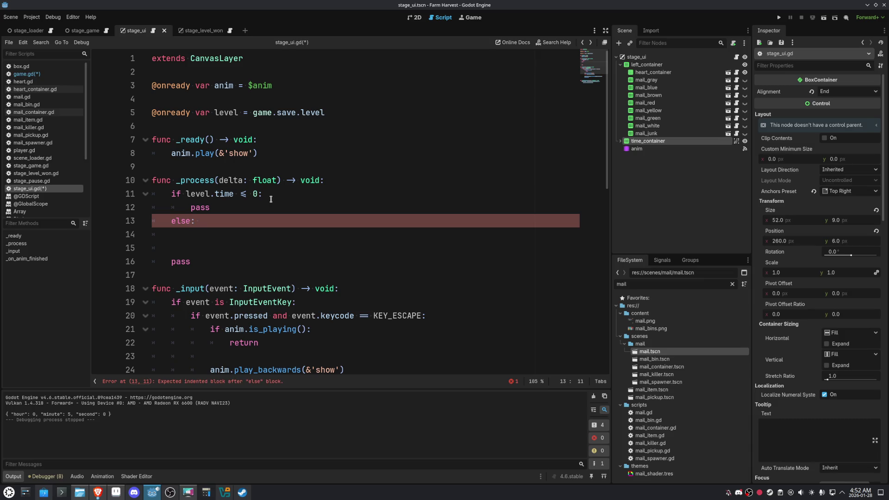
pyautogui.press('Down')
pyautogui.hotkey('ctrl', 'shift', 'k')
pyautogui.hotkey('ctrl', 'shift', 'k')
pyautogui.hotkey('ctrl', 'shift', 'k')
pyautogui.press('Up')
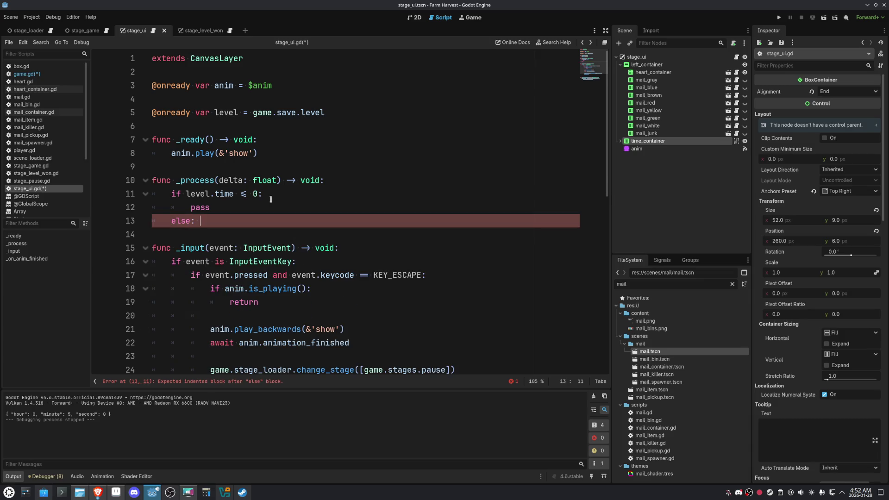
pyautogui.press('Return')
pyautogui.write('pass')
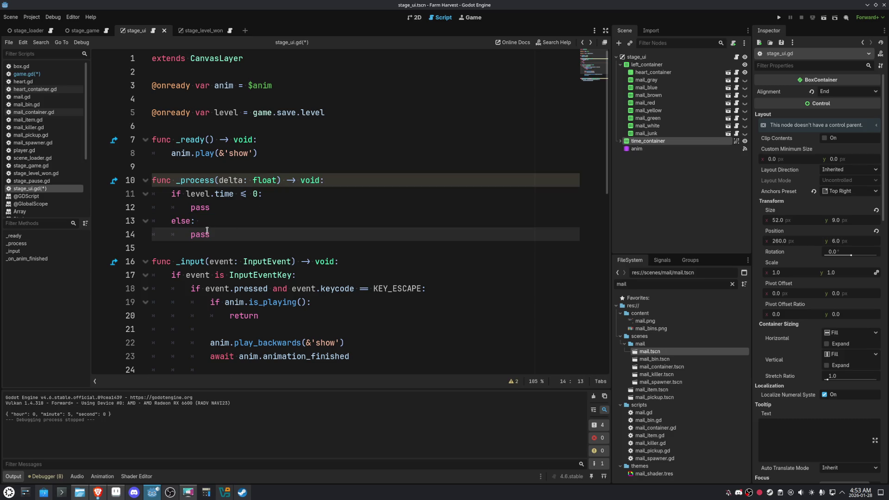
# Replace the else placeholder with level.time -= delta and start a var data = Time.get_ line
pyautogui.doubleClick(202, 236)
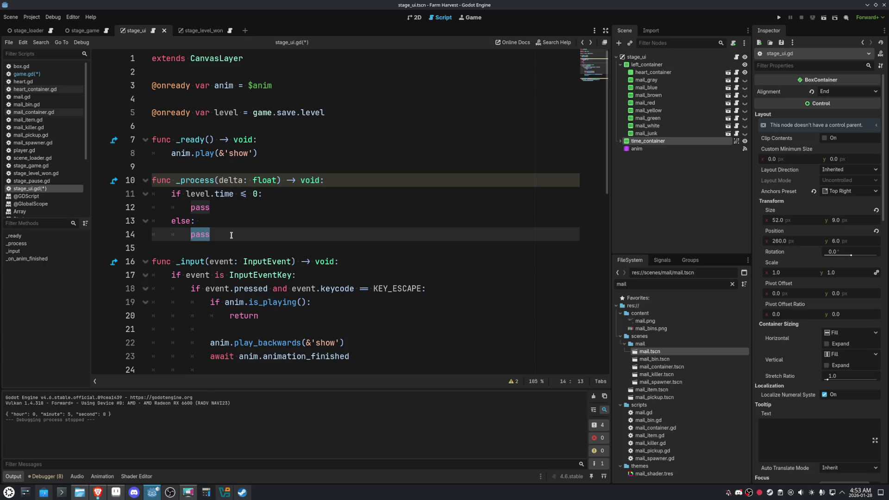
pyautogui.write('lev')
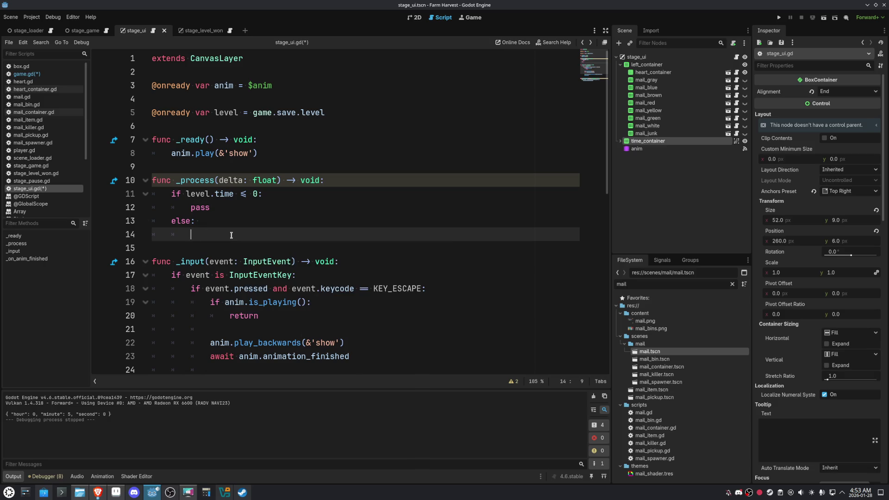
pyautogui.write('el.time -= ')
pyautogui.write('delta')
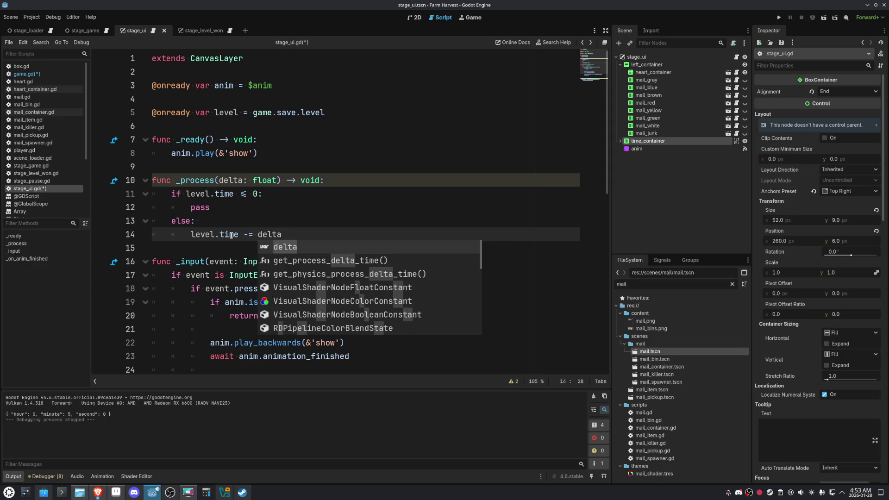
pyautogui.press('Return')
pyautogui.press('Return')
pyautogui.press('Return')
pyautogui.write('var data = ')
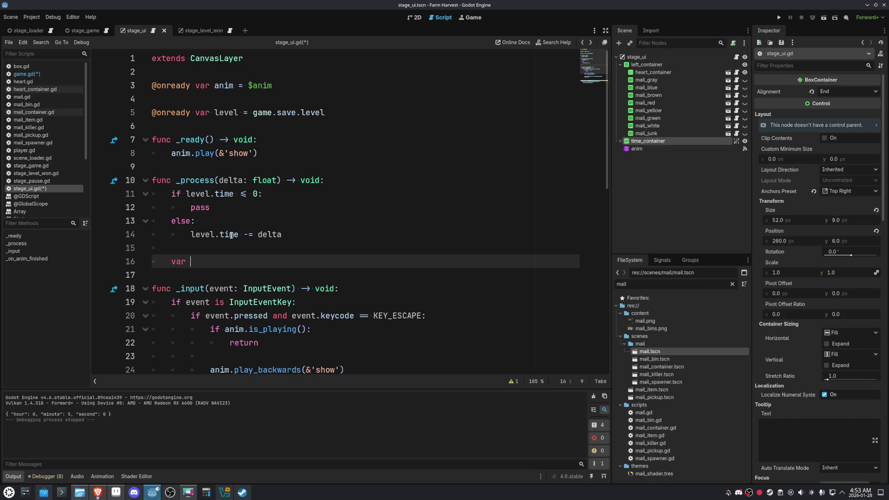
pyautogui.write('time.get')
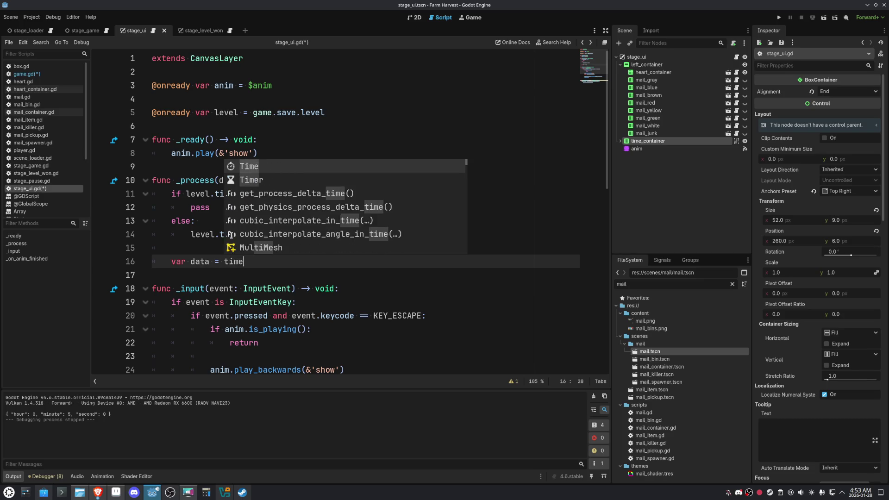
pyautogui.press('BackSpace')
pyautogui.press('BackSpace')
pyautogui.press('BackSpace')
pyautogui.write('Time')
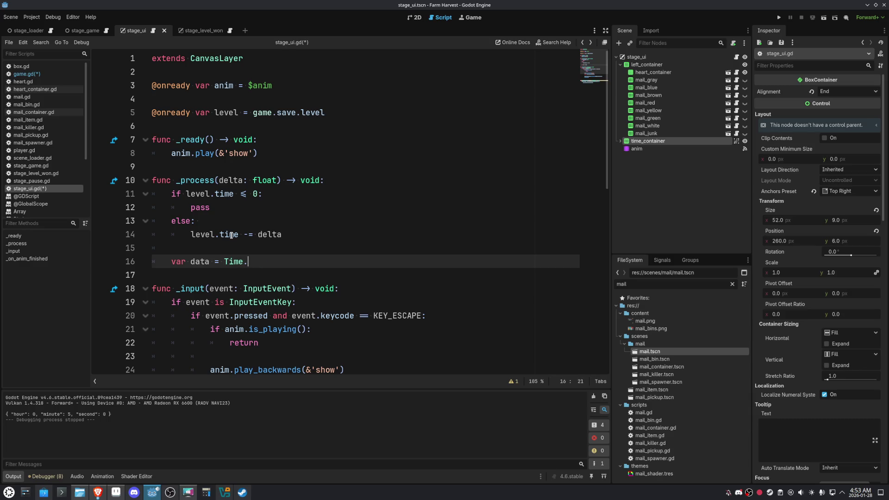
pyautogui.write('.get_')
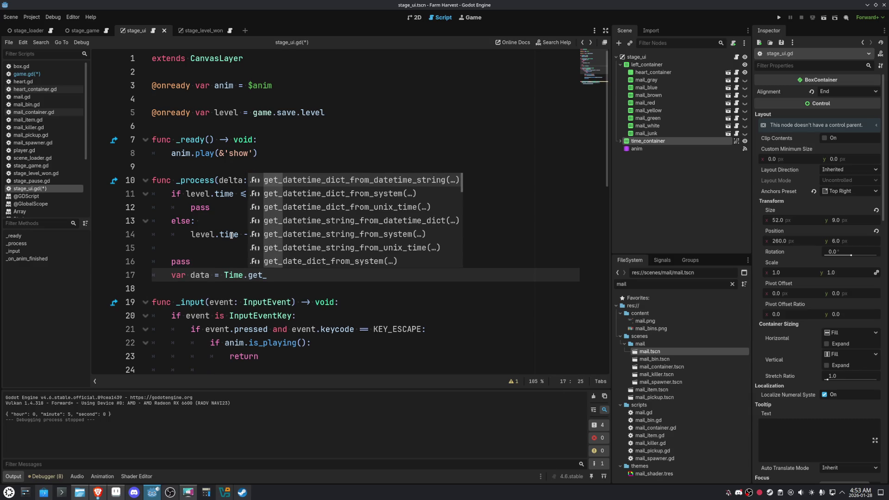
pyautogui.hotkey('ctrl', 'z')
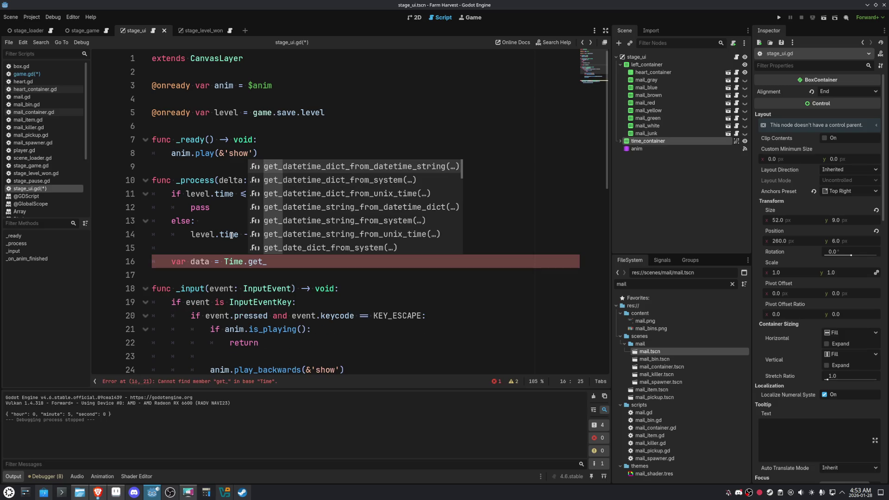
# Finish data = Time.get_time_dict_from_unix_time(int(level.time)) and begin a minutes check on data
pyautogui.press('Down')
pyautogui.press('Down')
pyautogui.press('Down')
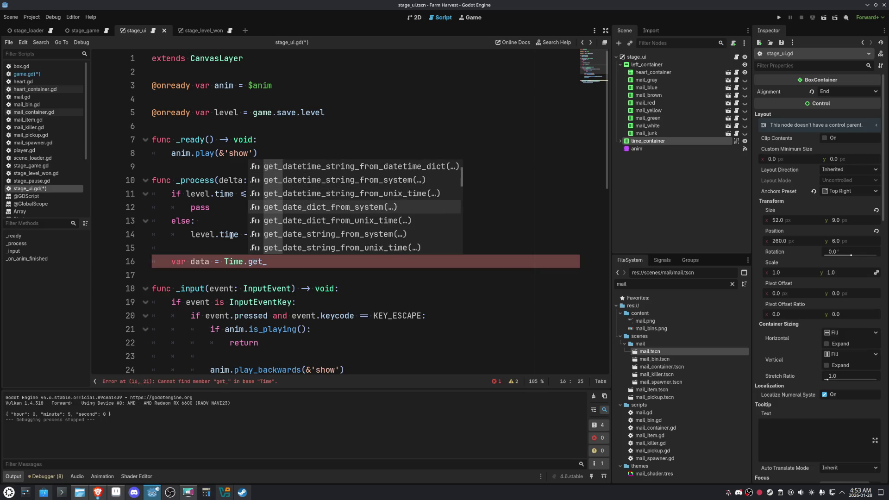
pyautogui.press('Down')
pyautogui.press('Down')
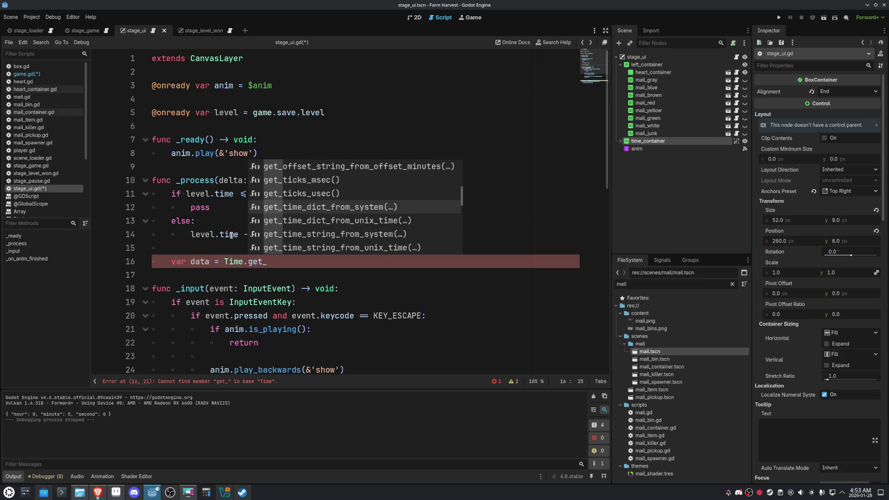
pyautogui.press('Down')
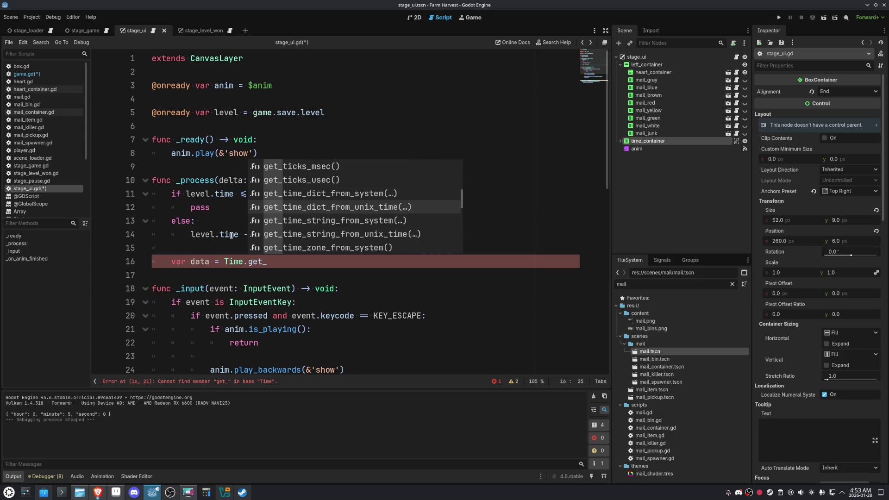
pyautogui.press('Up')
pyautogui.press('Down')
pyautogui.press('Return')
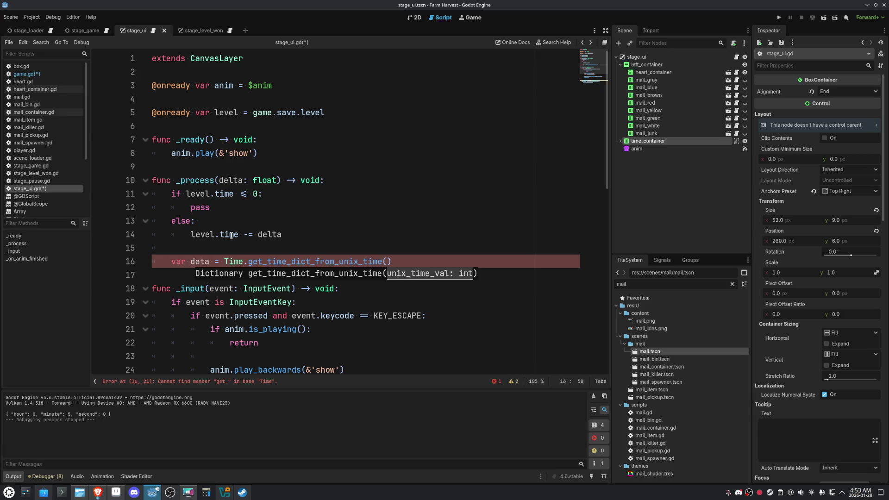
pyautogui.write('int(')
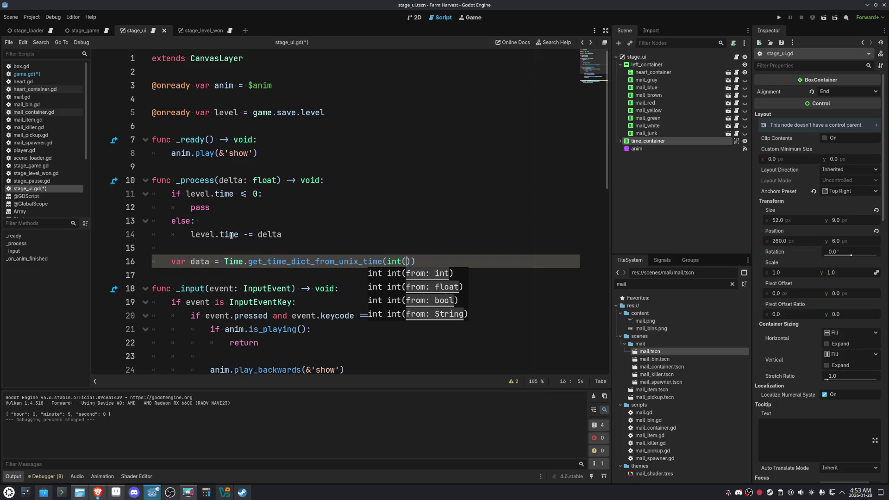
pyautogui.write('level.time')
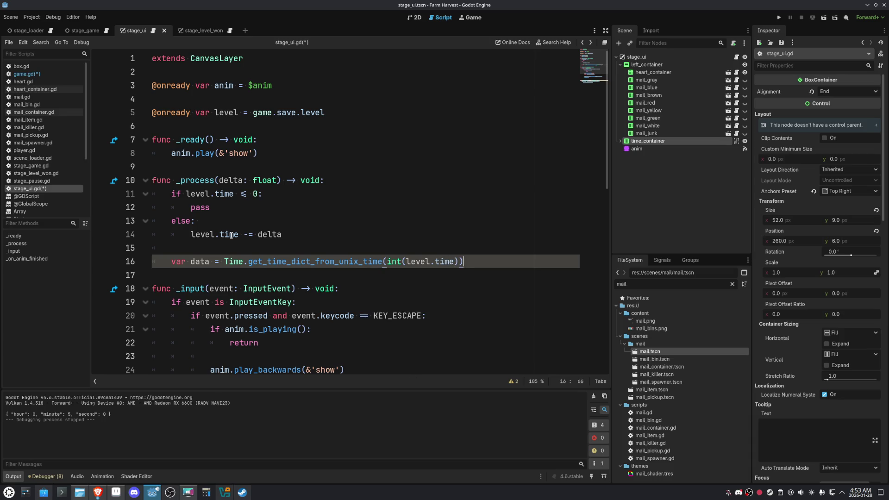
pyautogui.press('Return')
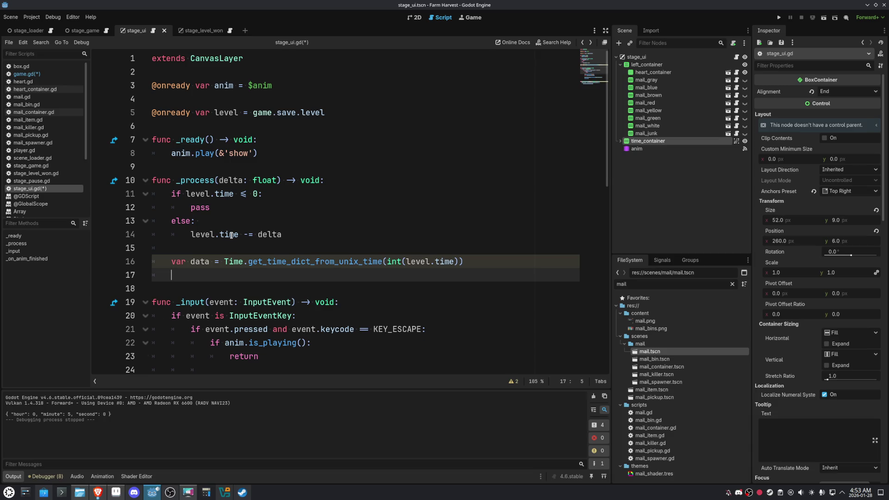
pyautogui.press('Return')
pyautogui.write('if data.t')
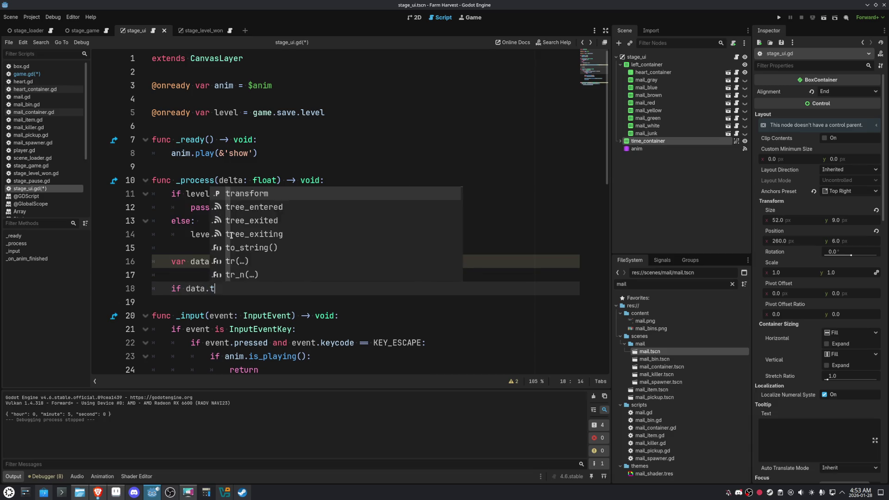
pyautogui.write('im')
# In the minutes branch, start setting label_time.text to "%s:%02d" % [data.minute
pyautogui.press('BackSpace')
pyautogui.press('BackSpace')
pyautogui.write('label_time')
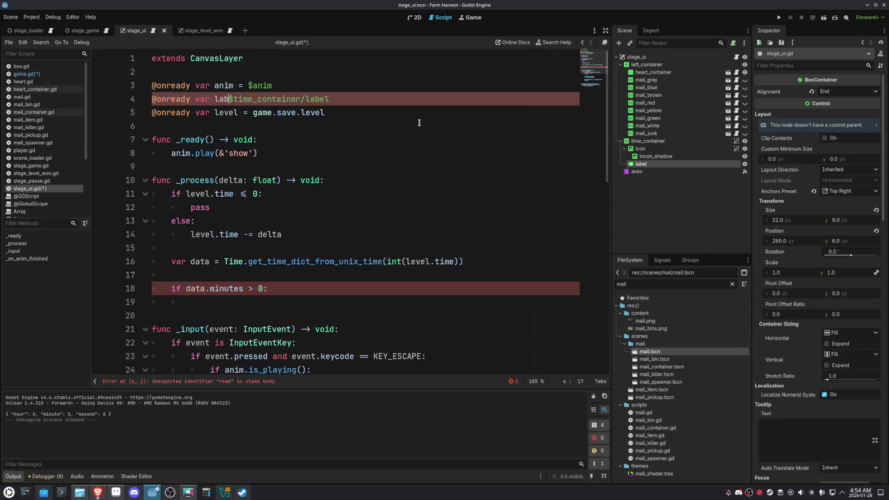
pyautogui.write(' =')
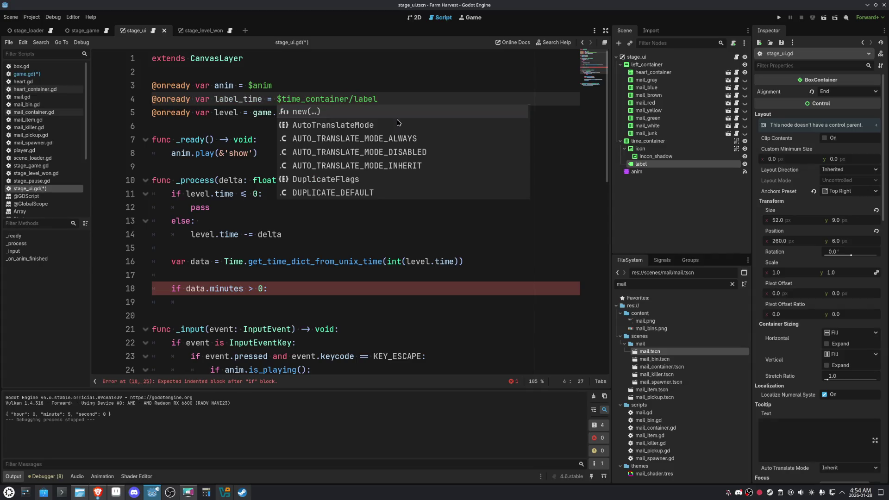
pyautogui.doubleClick(237, 94)
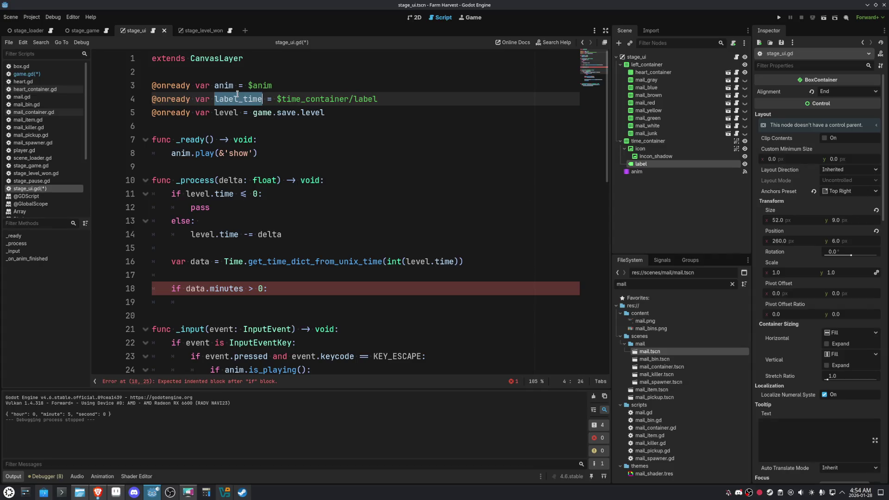
pyautogui.hotkey('ctrl', 'c')
pyautogui.click(208, 304)
pyautogui.hotkey('ctrl', 'v')
pyautogui.write('.tex')
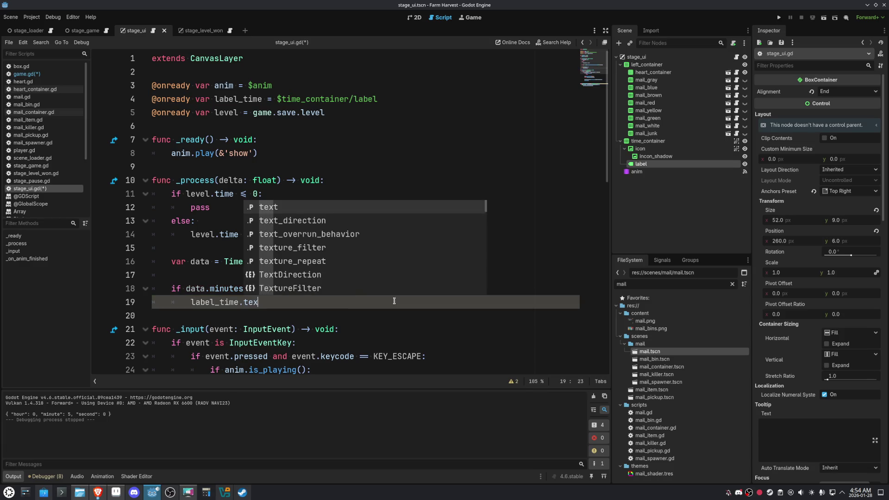
pyautogui.write('t = "')
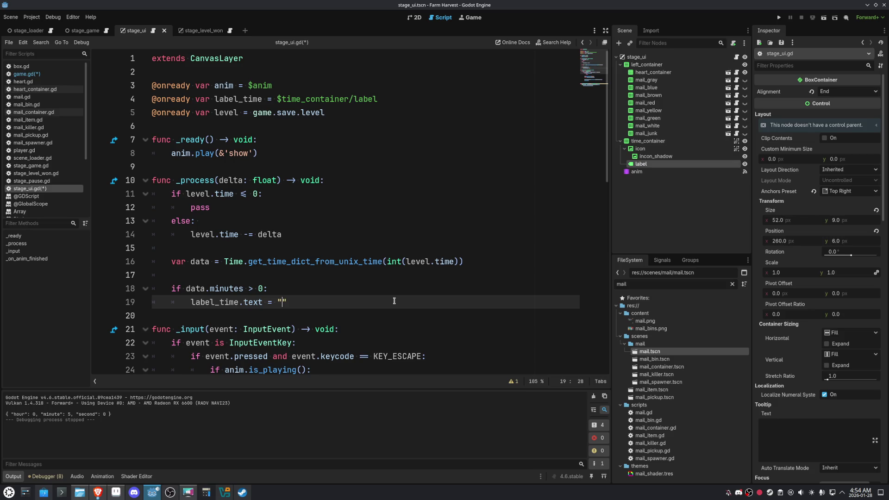
pyautogui.write('%s:%02d')
pyautogui.press('BackSpace')
pyautogui.press('BackSpace')
pyautogui.press('BackSpace')
pyautogui.write('%02')
pyautogui.press('BackSpace')
pyautogui.press('BackSpace')
pyautogui.press('BackSpace')
pyautogui.write('%02d" % ')
pyautogui.write('[')
pyautogui.write('data.mint')
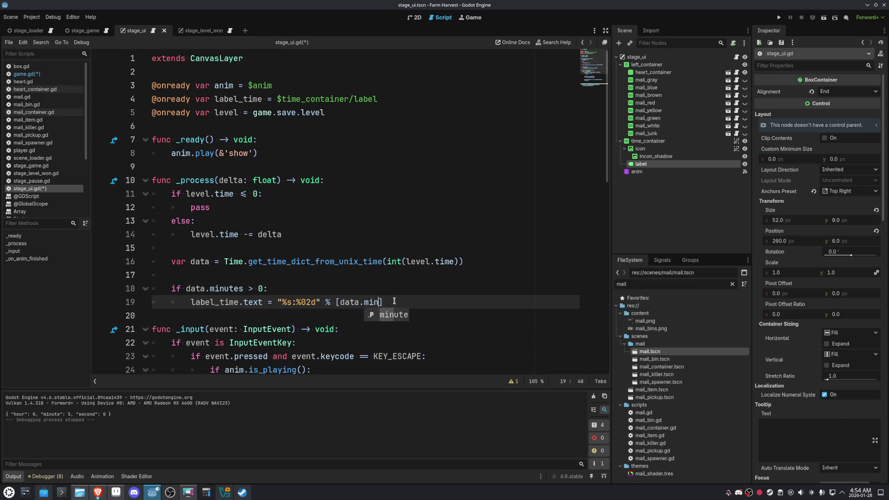
pyautogui.press('Return')
# Correct the key to minute and complete the list with data.second]
pyautogui.doubleClick(51, 413)
pyautogui.doubleClick(227, 288)
pyautogui.write('minute')
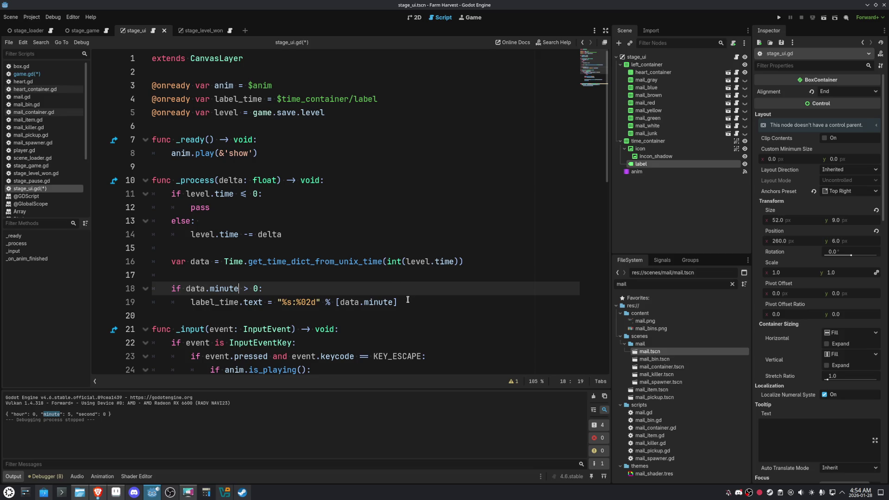
pyautogui.click(391, 302)
pyautogui.write('data.second')
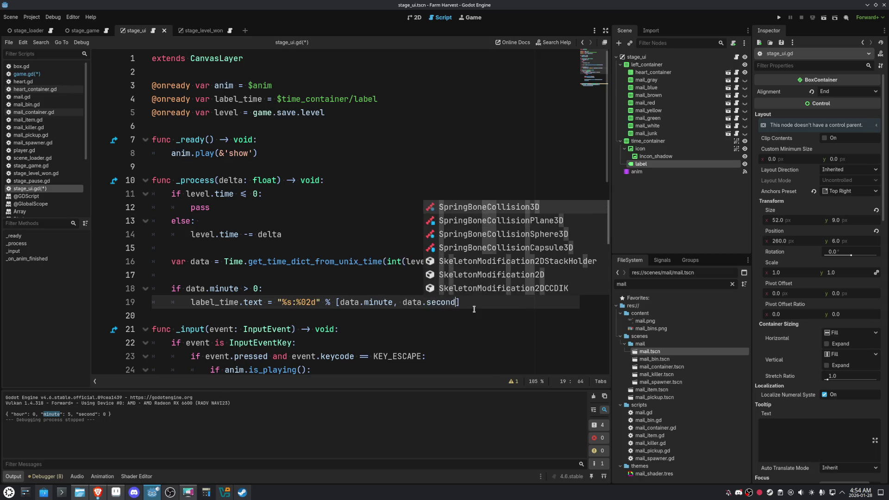
pyautogui.write(']')
pyautogui.press('Return')
# Add an else branch setting label_time.text to "%02d" % data.second
pyautogui.press('BackSpace')
pyautogui.press('BackSpace')
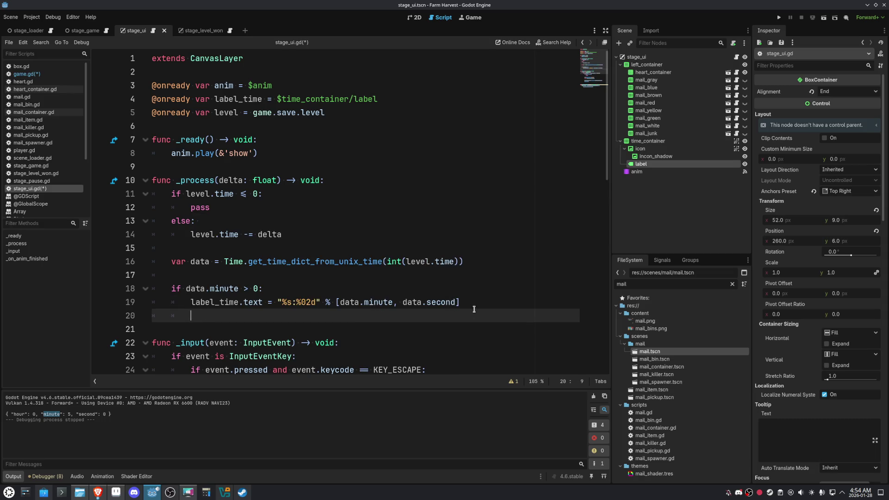
pyautogui.write('else:')
pyautogui.press('Return')
pyautogui.press('Up')
pyautogui.press('Up')
pyautogui.press('Home')
pyautogui.hotkey('shift', 'End')
pyautogui.hotkey('ctrl', 'c')
pyautogui.press('Down')
pyautogui.press('Down')
pyautogui.hotkey('ctrl', 'v')
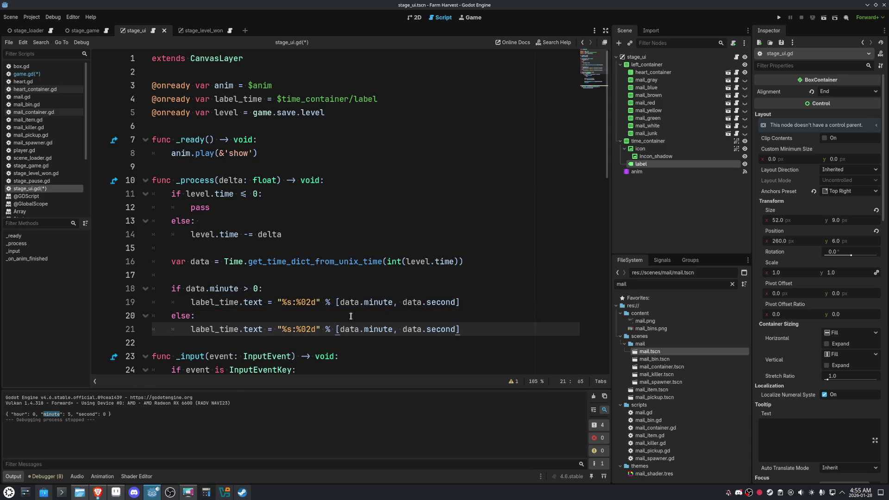
pyautogui.moveTo(296, 327); pyautogui.dragTo(284, 327)
pyautogui.press('Delete')
pyautogui.press('Delete')
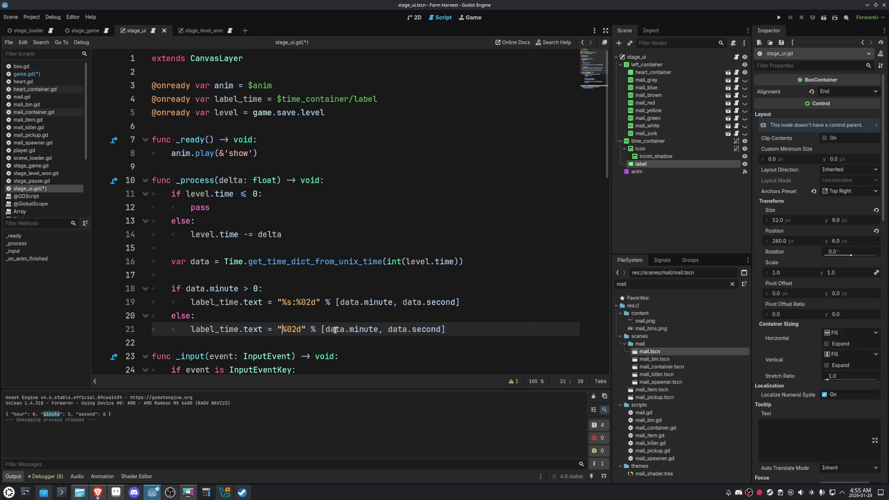
pyautogui.moveTo(323, 329); pyautogui.dragTo(387, 329)
pyautogui.press('Delete')
pyautogui.click(375, 329)
# Save stage_ui.gd and run the game to watch the timer count down from 4:58
pyautogui.hotkey('ctrl', 's')
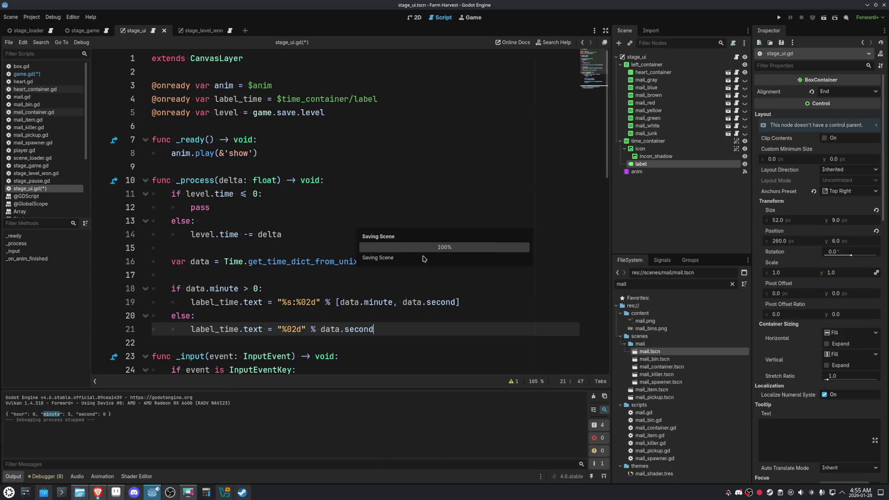
pyautogui.click(402, 241)
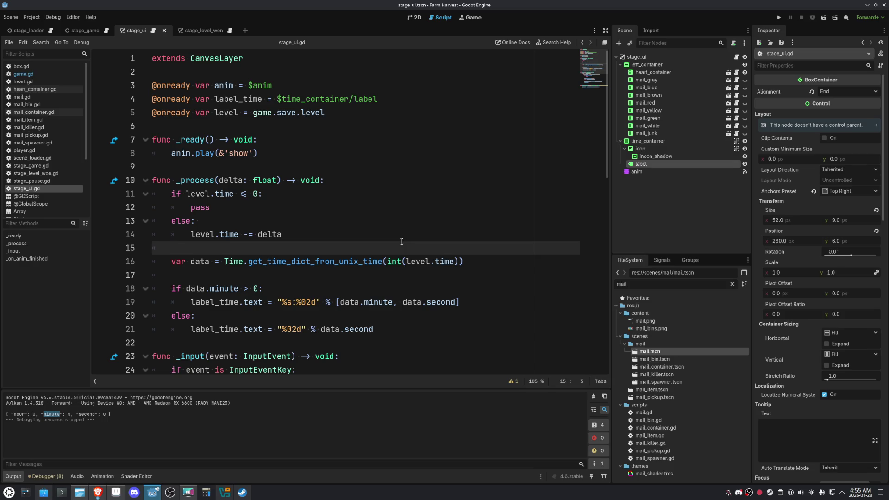
pyautogui.click(779, 17)
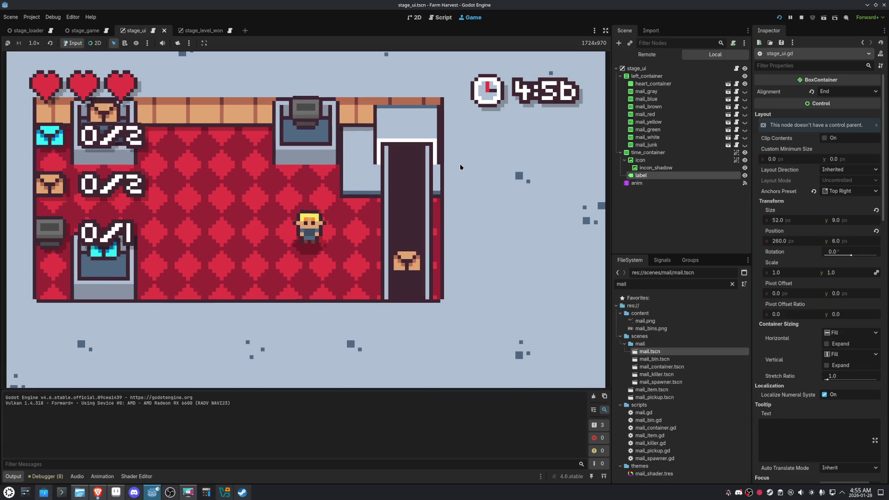
# Walk the player to collect and deliver all the mail until COMPLETE! appears, then stop the game
pyautogui.press('Right')
pyautogui.press('Left')
pyautogui.press('Up')
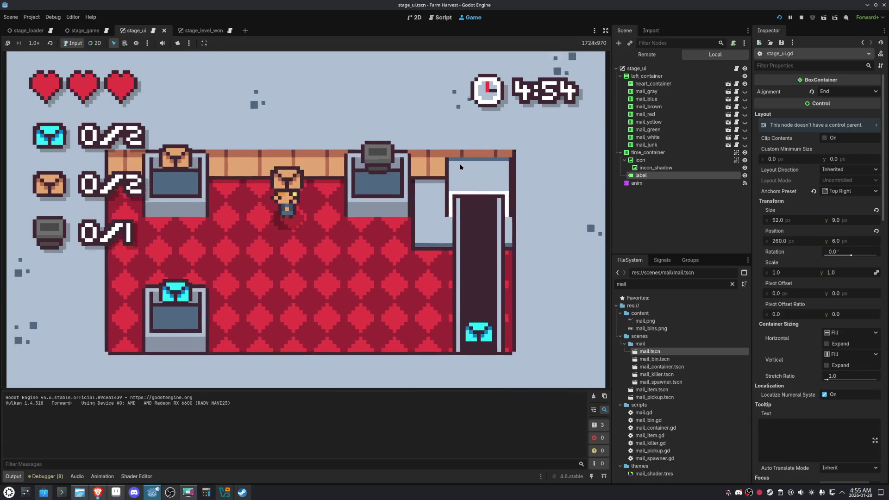
pyautogui.press('Down')
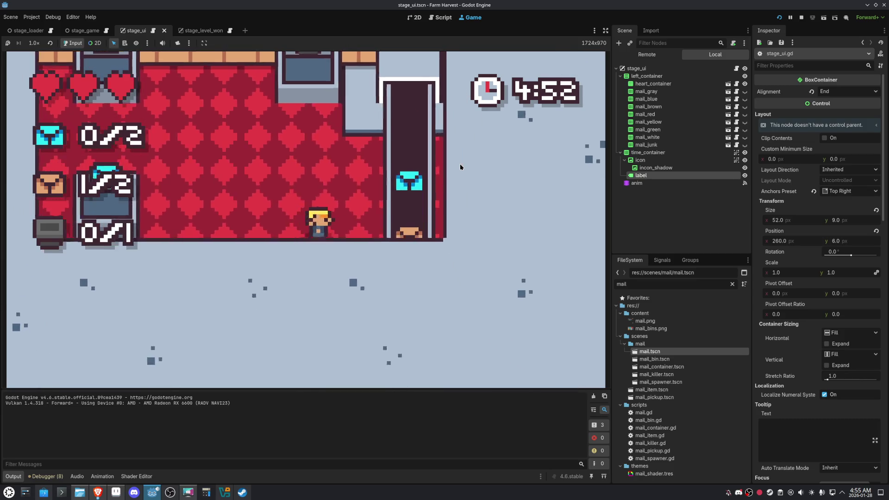
pyautogui.press('Right')
pyautogui.press('Up')
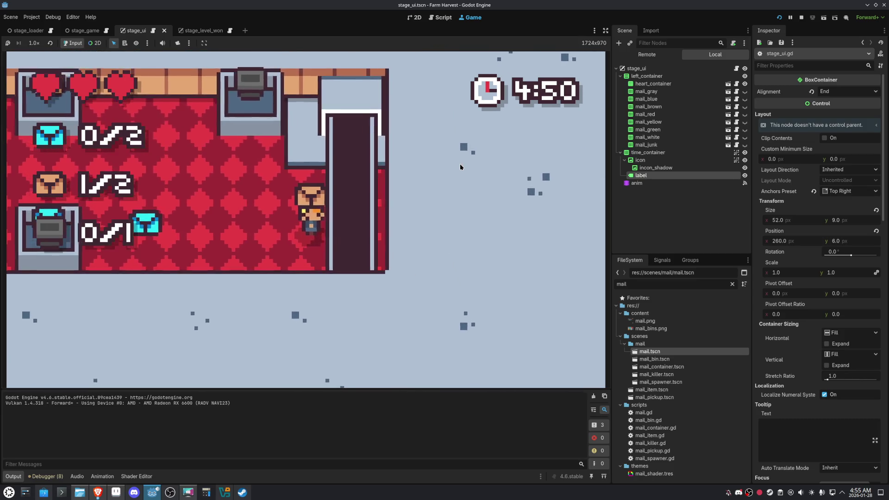
pyautogui.press('Down')
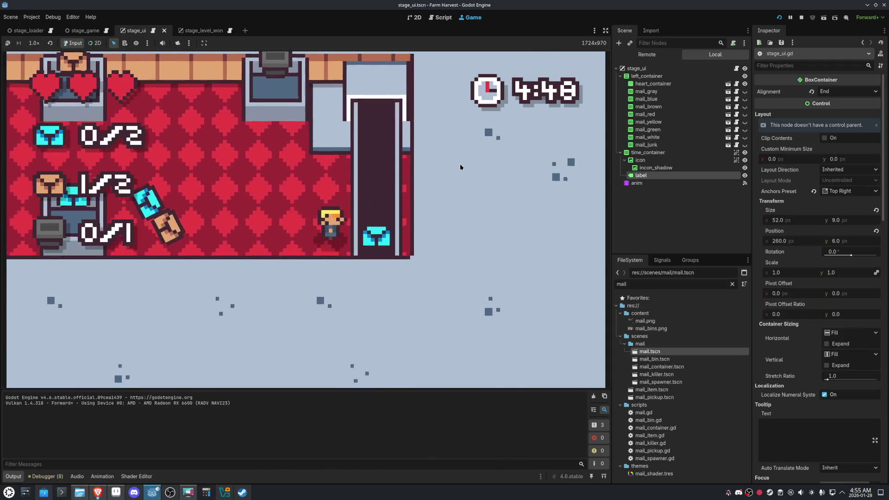
pyautogui.press('Left')
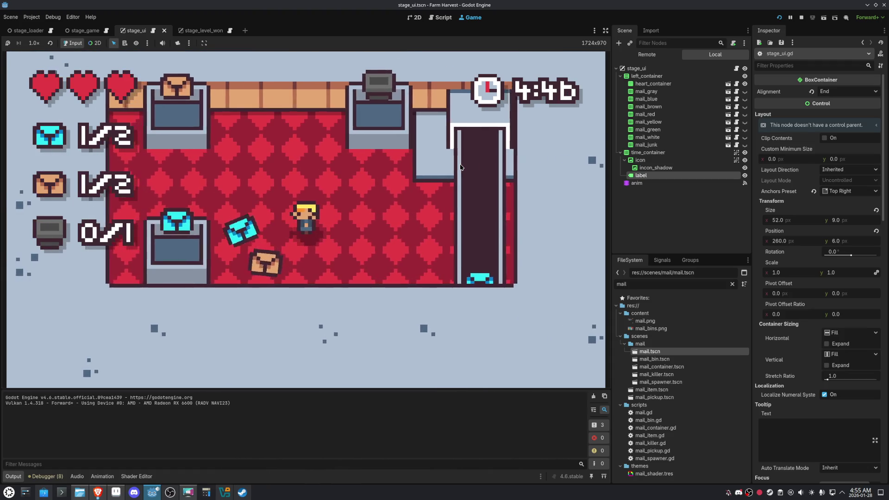
pyautogui.press('Left')
pyautogui.press('Up')
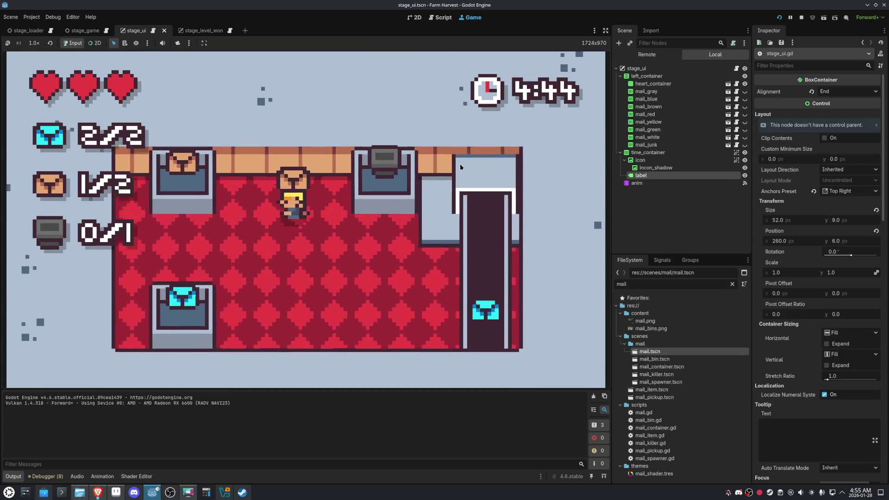
pyautogui.press('Right')
pyautogui.press('Down')
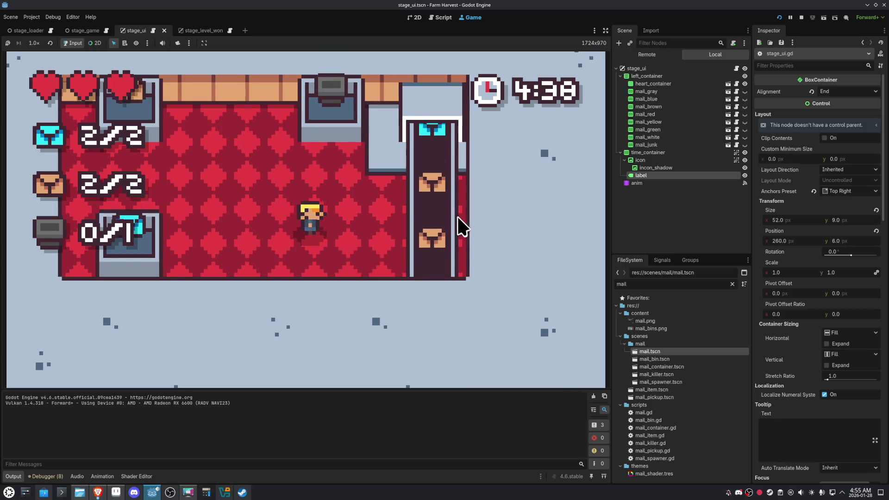
pyautogui.press('Right')
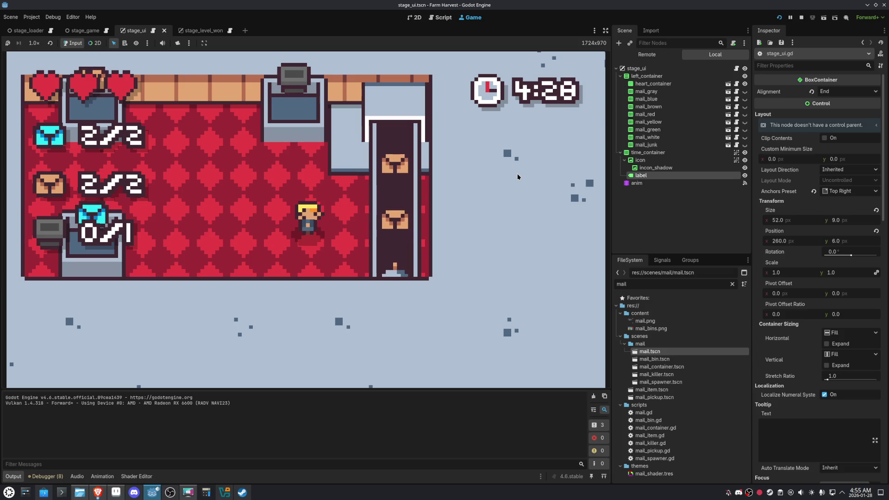
pyautogui.press('Up')
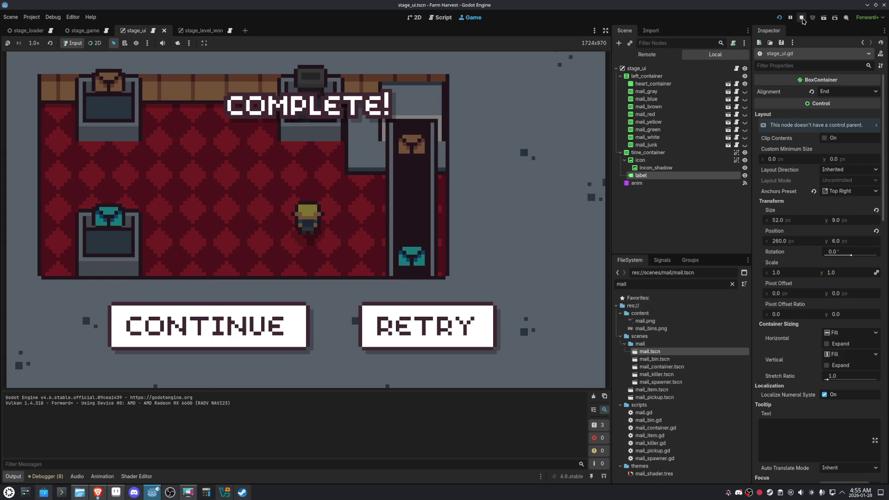
pyautogui.click(801, 18)
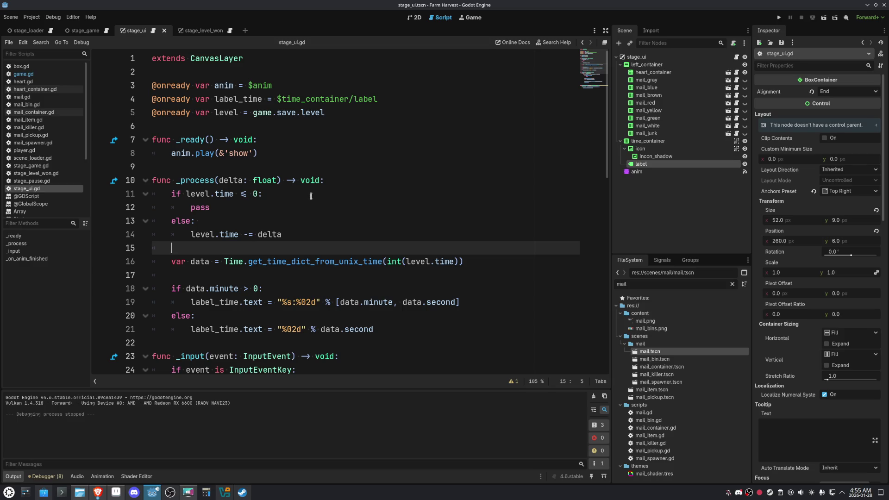
# Add 'if not game.ui_shown: return' at the top of _process and save stage_ui.gd
pyautogui.click(339, 176)
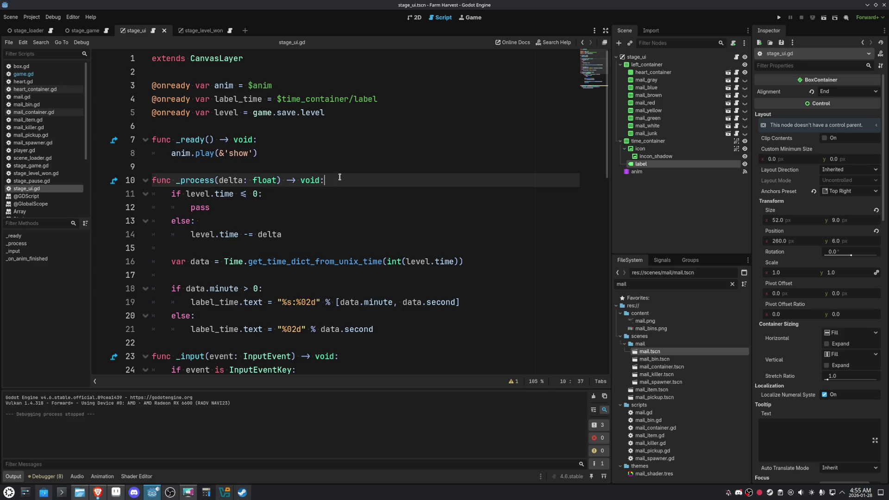
pyautogui.press('Return')
pyautogui.press('Return')
pyautogui.press('Up')
pyautogui.write('if')
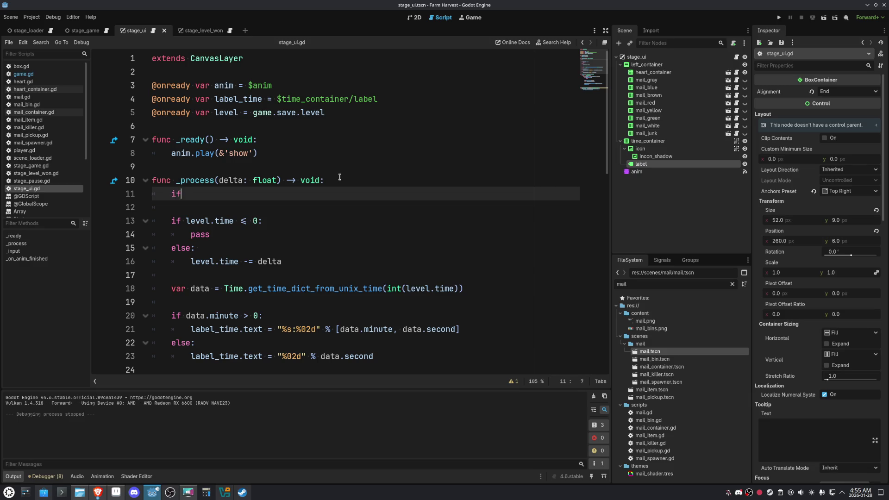
pyautogui.write('game.ui_shown')
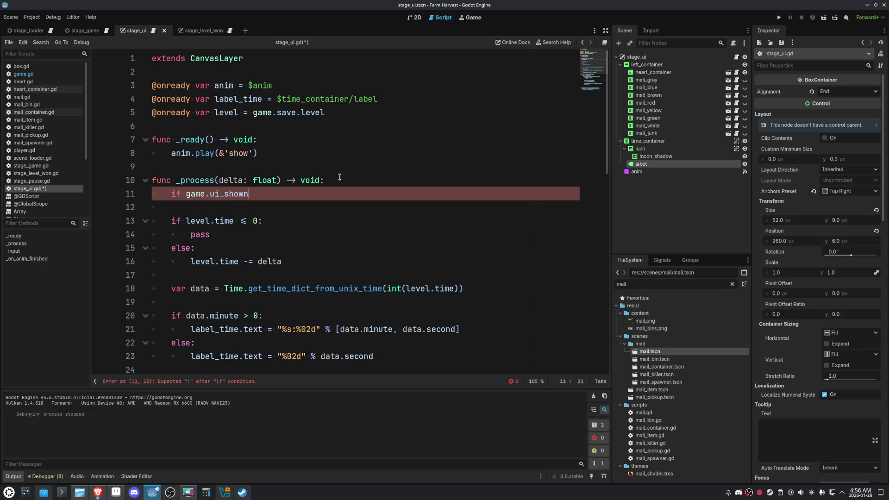
pyautogui.write('not ')
pyautogui.write(':')
pyautogui.press('Return')
pyautogui.write('return')
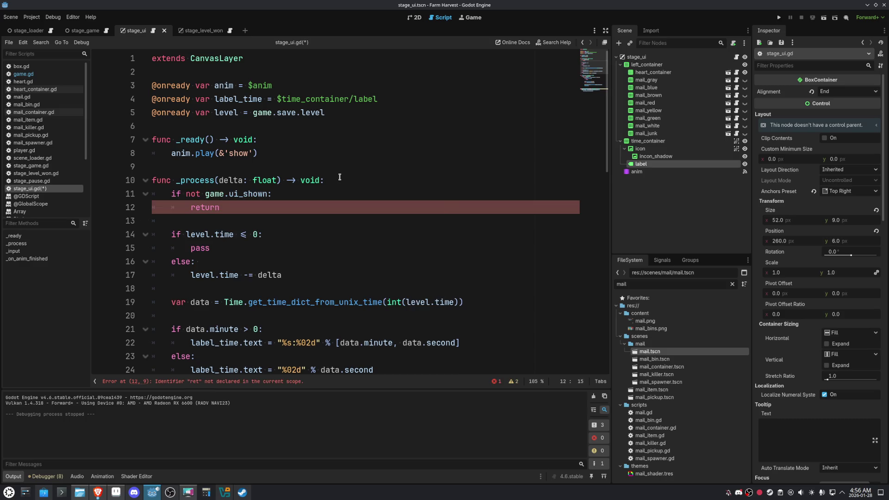
pyautogui.hotkey('ctrl', 's')
# Move through the script and place the caret after the level variable declaration
pyautogui.scroll(-2, 417, 197)
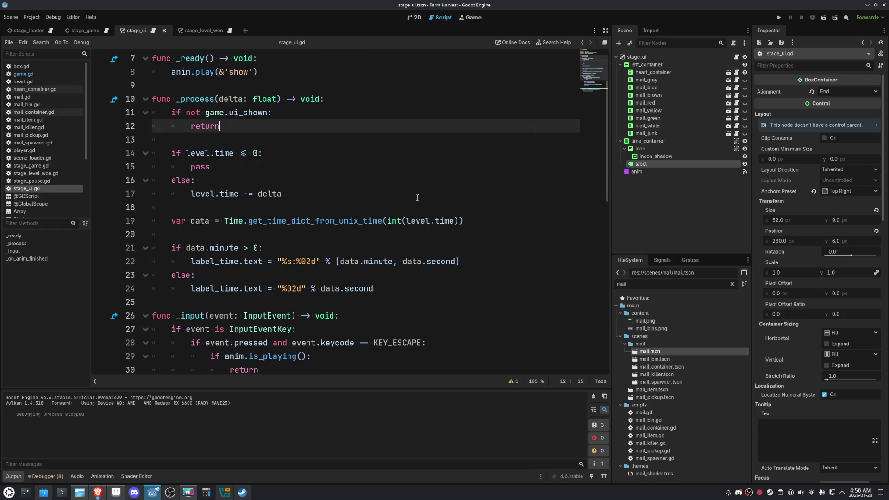
pyautogui.scroll(1, 440, 183)
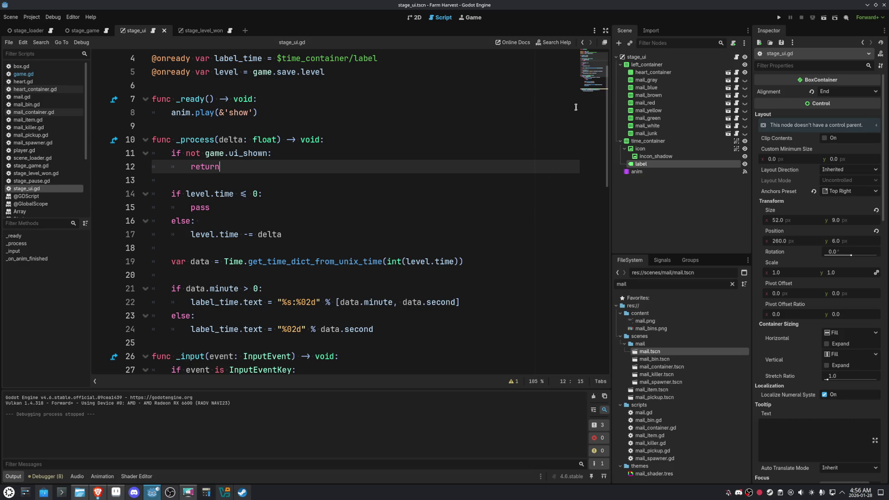
pyautogui.click(585, 86)
pyautogui.moveTo(586, 93); pyautogui.dragTo(584, 70)
pyautogui.click(381, 112)
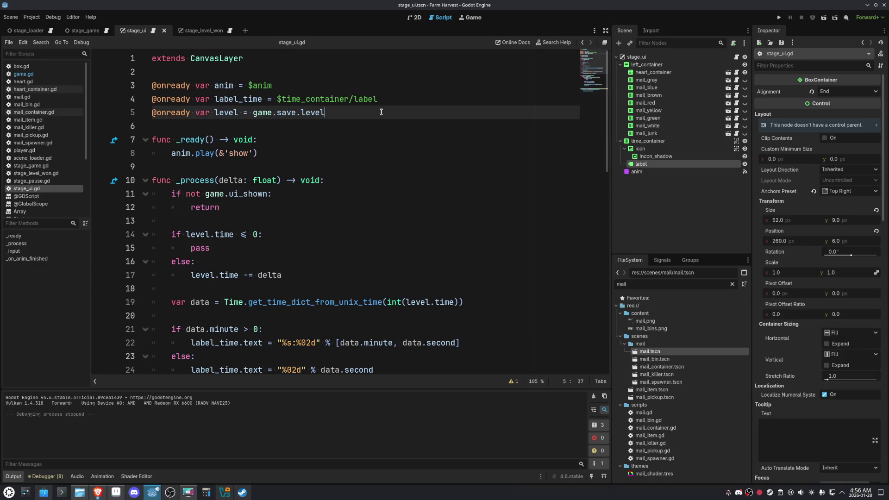
# Declare 'var level_complete = false' and change the check to 'if level_complete or not game.ui_shown', then save
pyautogui.press('Return')
pyautogui.press('Return')
pyautogui.write('var level_')
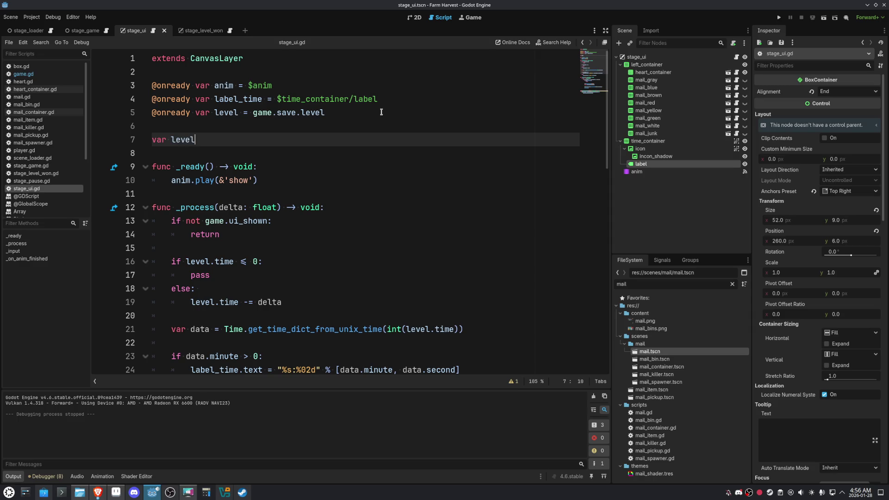
pyautogui.write('complete = false')
pyautogui.doubleClick(234, 139)
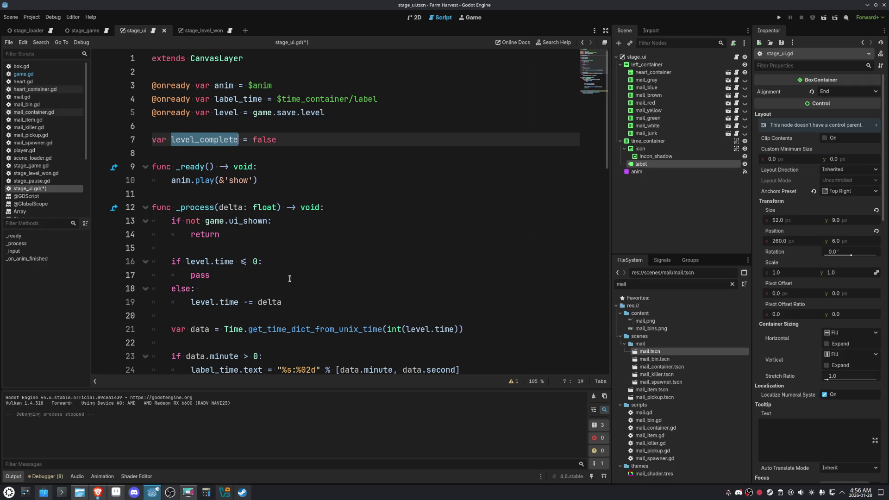
pyautogui.click(270, 225)
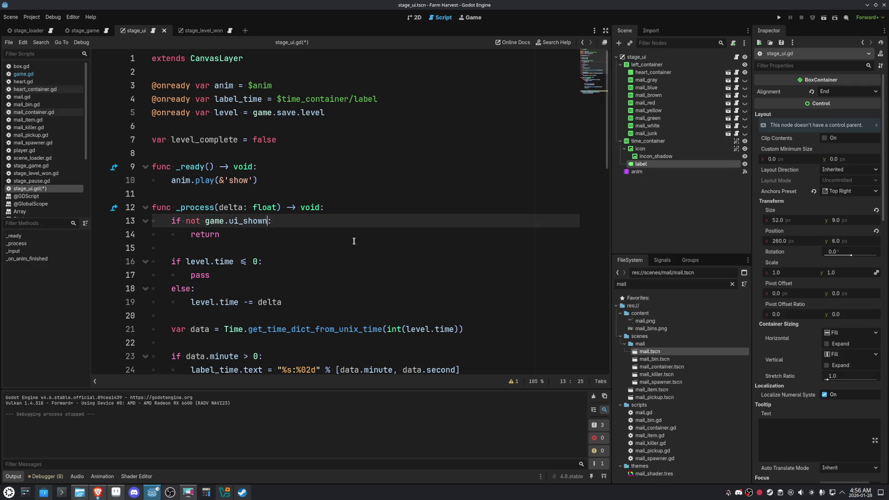
pyautogui.write('or')
pyautogui.press('BackSpace')
pyautogui.press('BackSpace')
pyautogui.press('BackSpace')
pyautogui.hotkey('ctrl', 'Left')
pyautogui.write('level_complete or')
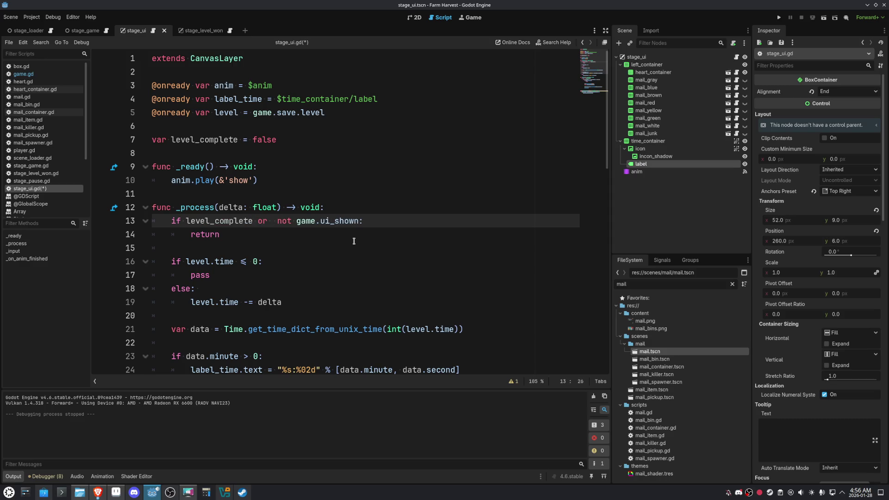
pyautogui.click(351, 247)
pyautogui.hotkey('ctrl', 's')
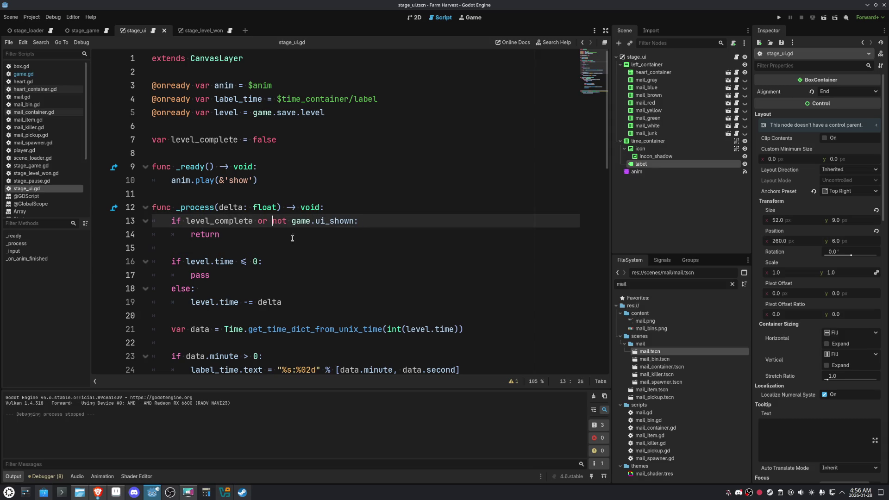
# Replace the pass on line 17 with 'level_complete = true'
pyautogui.hotkey('ctrl', 'z')
pyautogui.doubleClick(215, 141)
pyautogui.hotkey('ctrl', 'c')
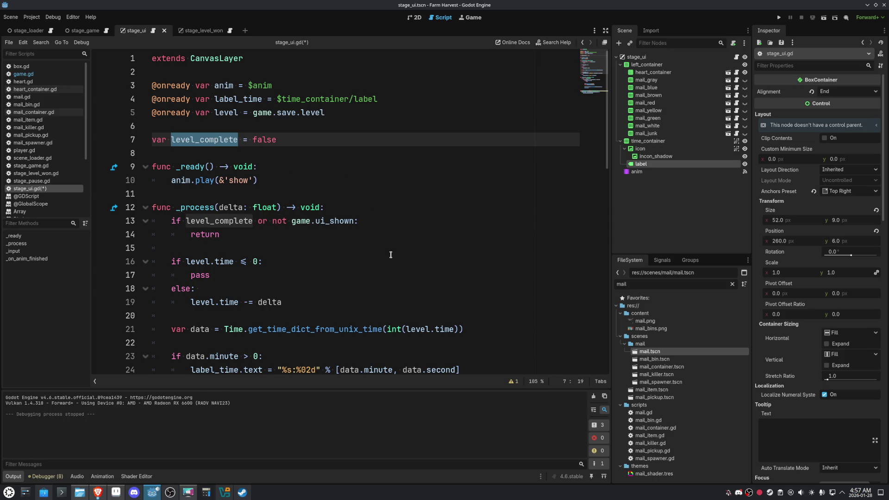
pyautogui.doubleClick(208, 275)
pyautogui.hotkey('ctrl', 'v')
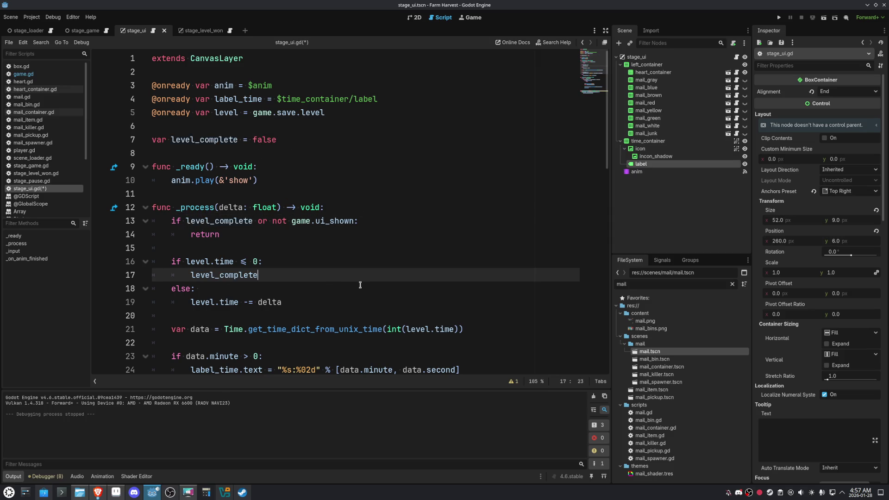
pyautogui.write('= tr')
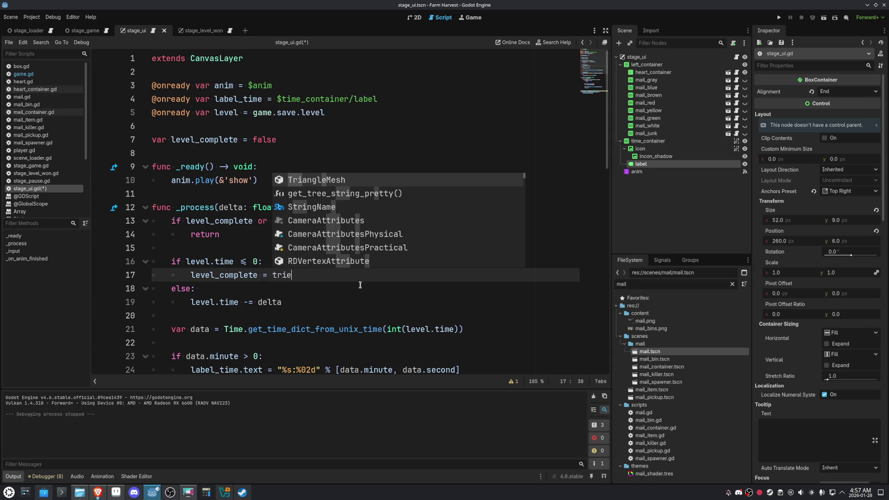
pyautogui.write('u')
pyautogui.press('Return')
pyautogui.press('Up')
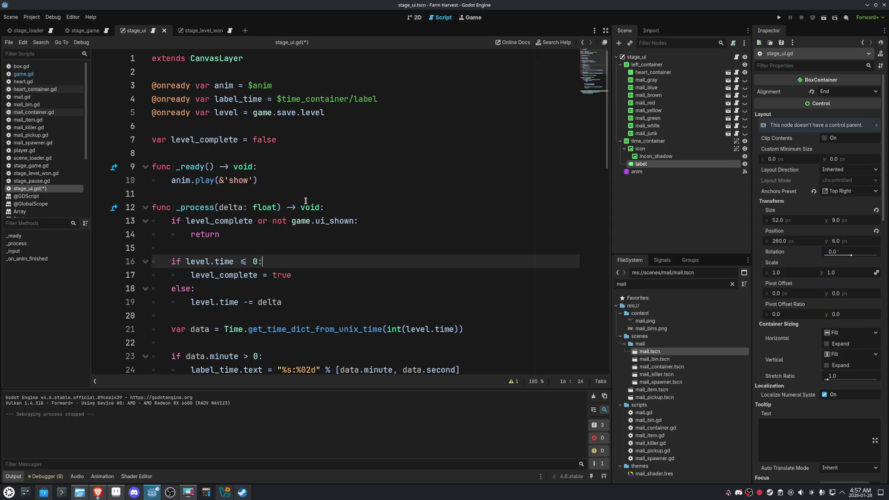
# Open blank lines at the start of the _ready function
pyautogui.click(267, 168)
pyautogui.press('Return')
pyautogui.press('Return')
pyautogui.press('Up')
# In _ready, connect the game.game_over signal to _on_game_over
pyautogui.write('game.conn')
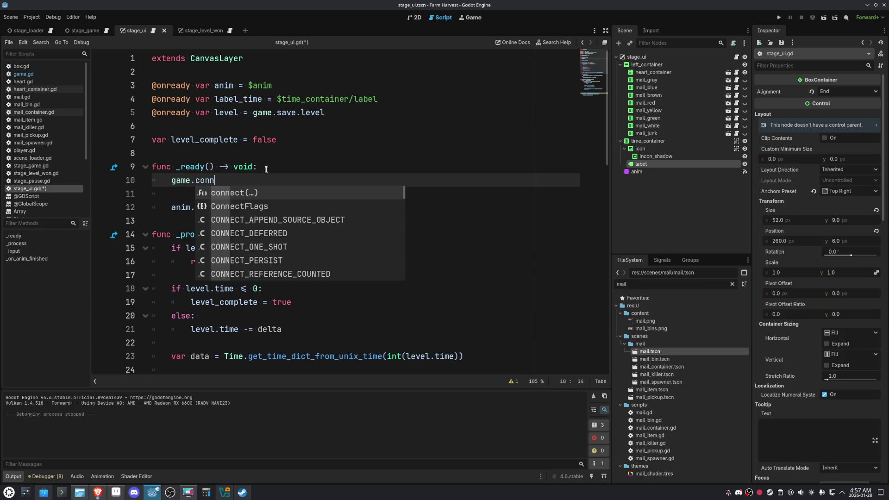
pyautogui.press('Return')
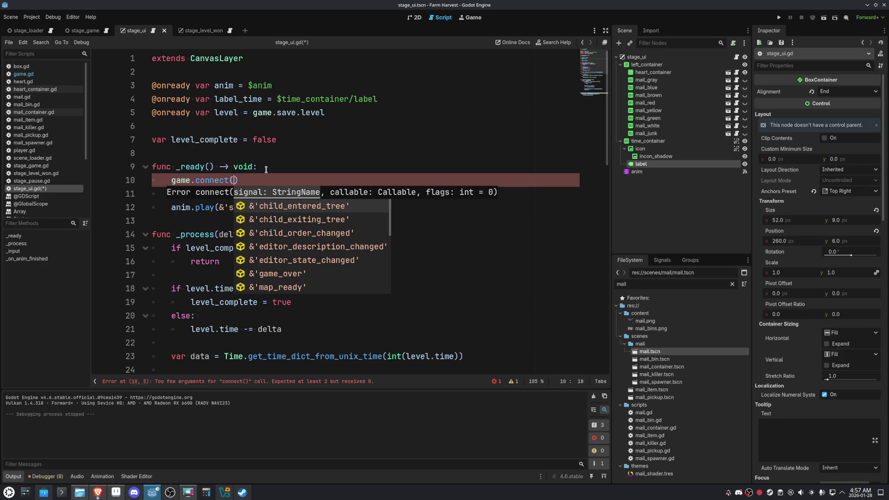
pyautogui.press('BackSpace')
pyautogui.press('BackSpace')
pyautogui.press('BackSpace')
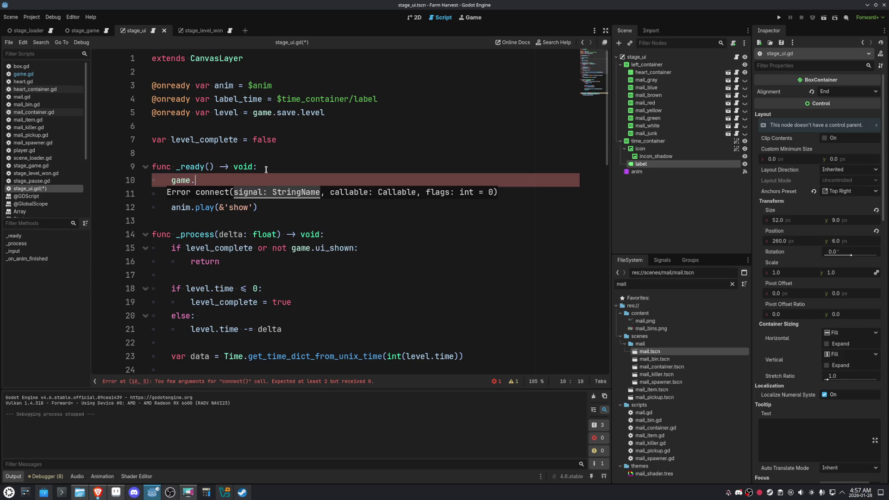
pyautogui.write('l')
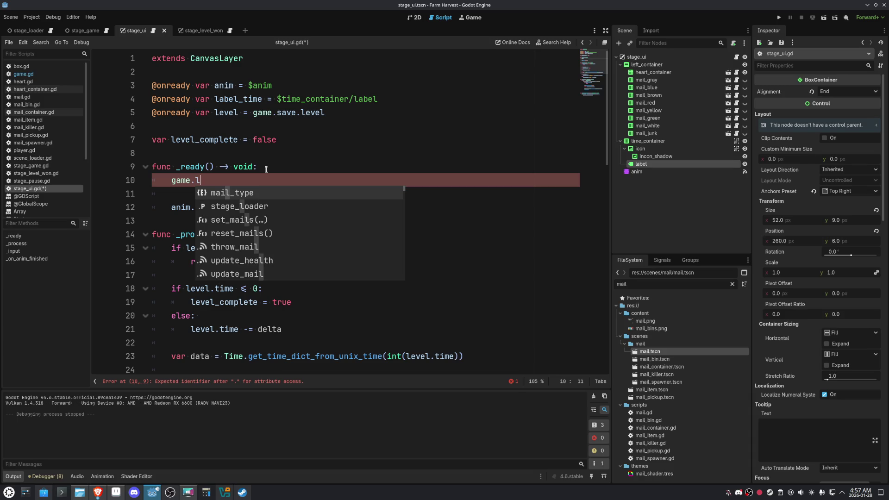
pyautogui.press('BackSpace')
pyautogui.write('ga')
pyautogui.press('Return')
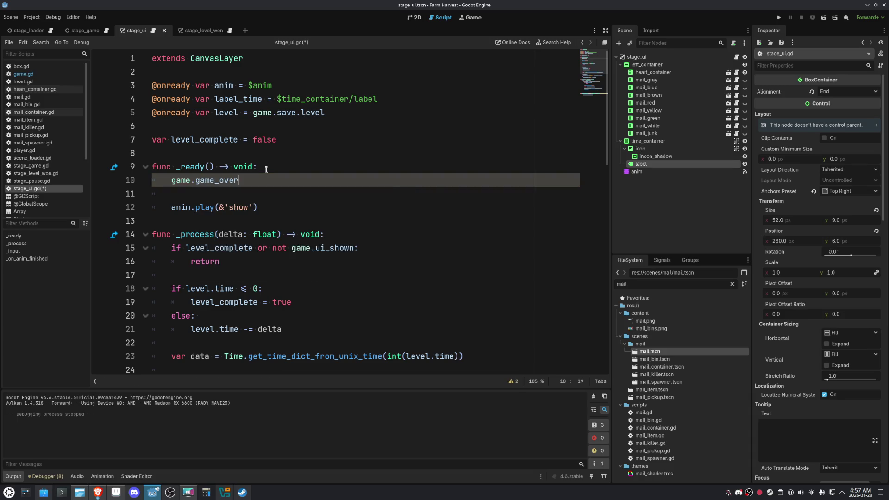
pyautogui.write('.connect(')
pyautogui.write('g')
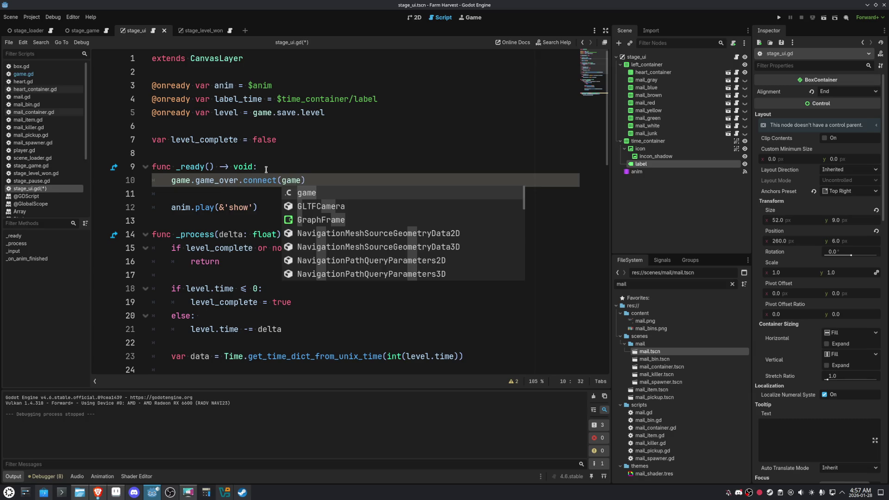
pyautogui.press('BackSpace')
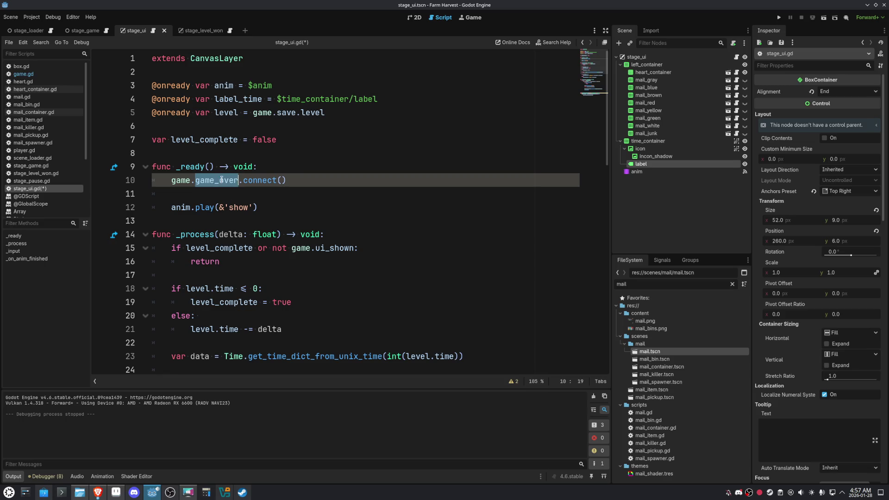
pyautogui.write('_on_game_over')
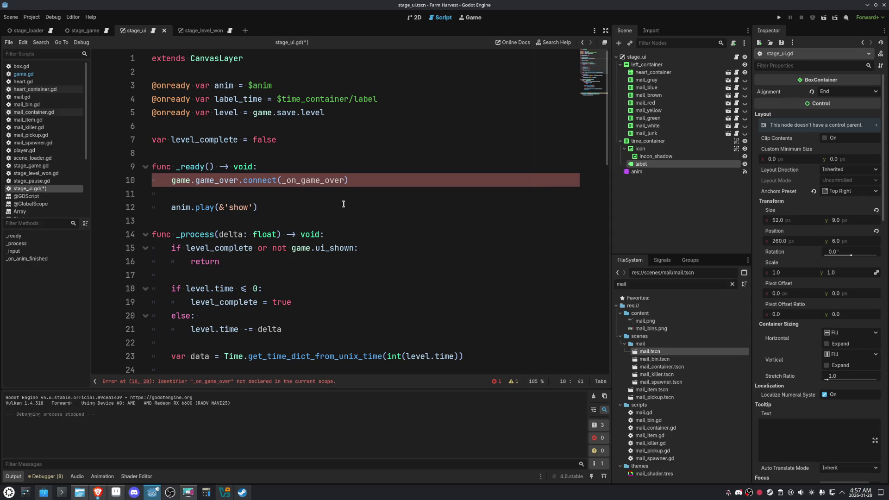
pyautogui.doubleClick(335, 180)
# Add 'func _on_game_over(failed):' at the script's end with body 'level_complete = true'
pyautogui.scroll(-10, 498, 155)
pyautogui.click(297, 318)
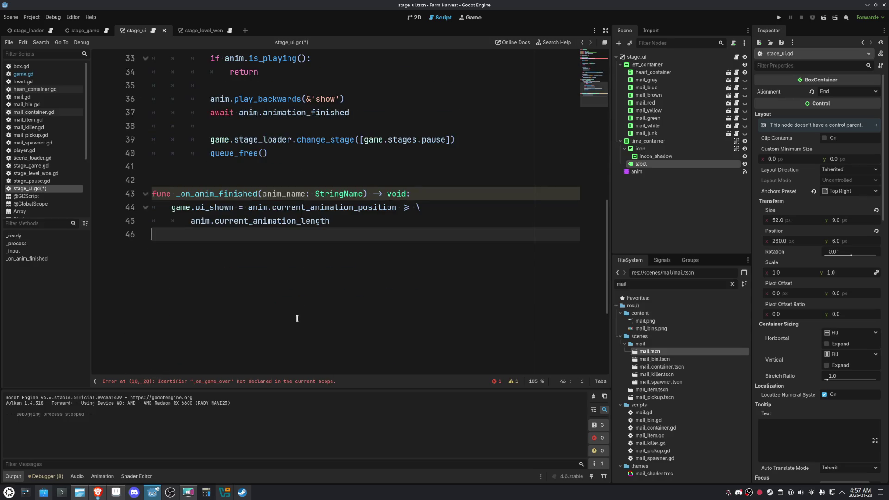
pyautogui.press('Return')
pyautogui.write('func _on_game_over(')
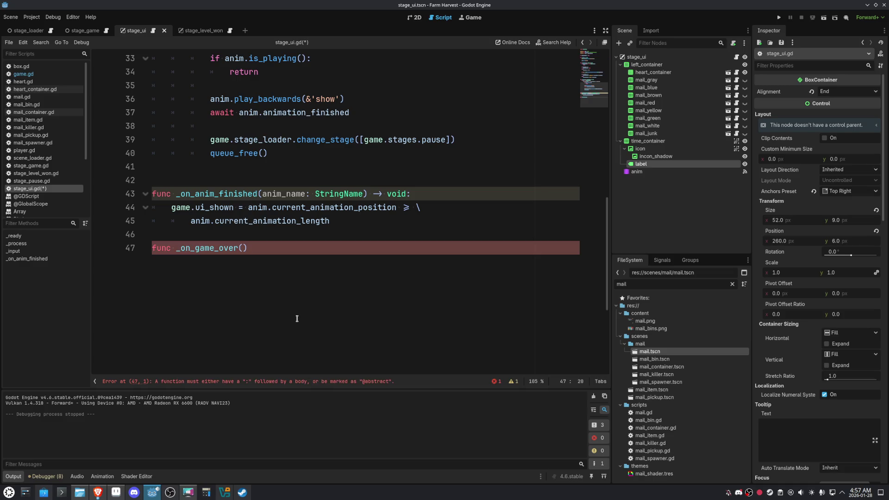
pyautogui.write('failed):')
pyautogui.press('Return')
pyautogui.write('pass')
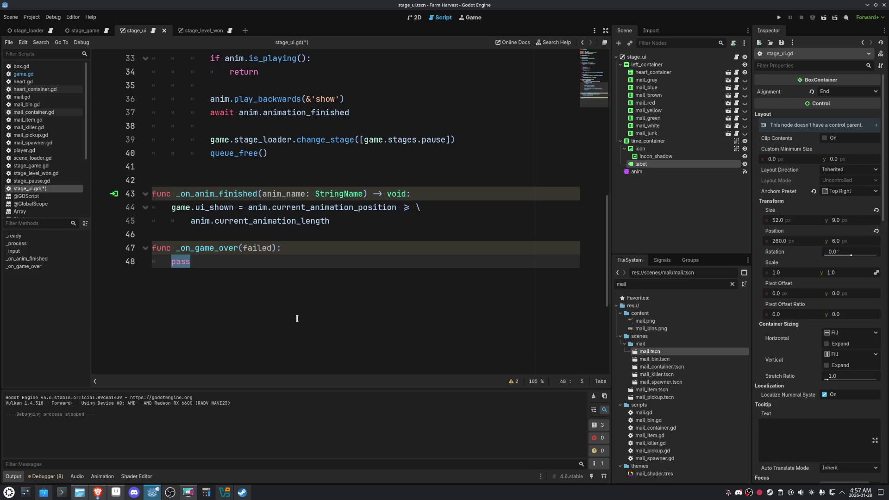
pyautogui.write('g')
pyautogui.press('BackSpace')
pyautogui.write('evel')
pyautogui.press('Escape')
pyautogui.write('_end')
pyautogui.press('BackSpace')
pyautogui.press('BackSpace')
pyautogui.press('BackSpace')
pyautogui.write('comp')
pyautogui.press('Return')
pyautogui.write('rue')
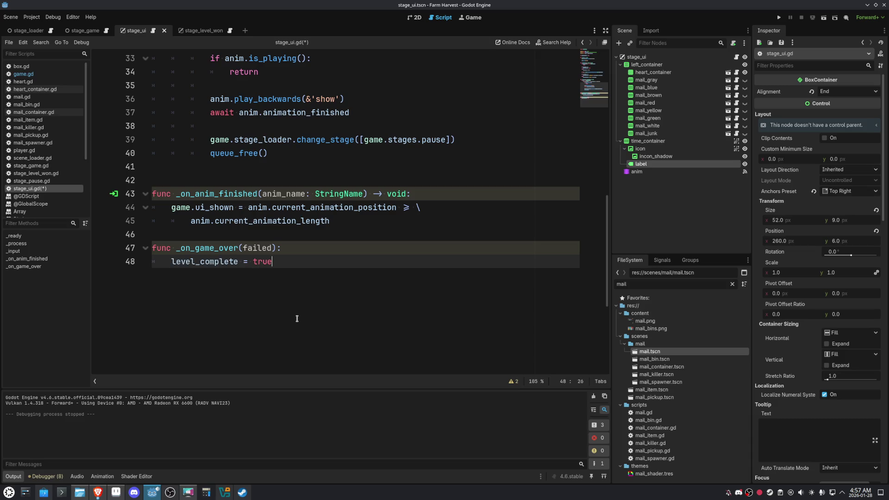
# Run the project to test the countdown timer
pyautogui.doubleClick(207, 260)
pyautogui.scroll(8, 213, 178)
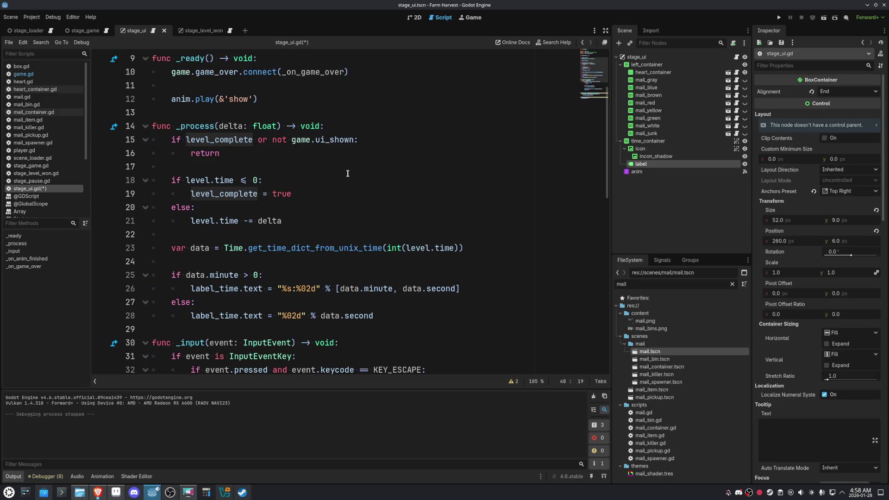
pyautogui.click(778, 17)
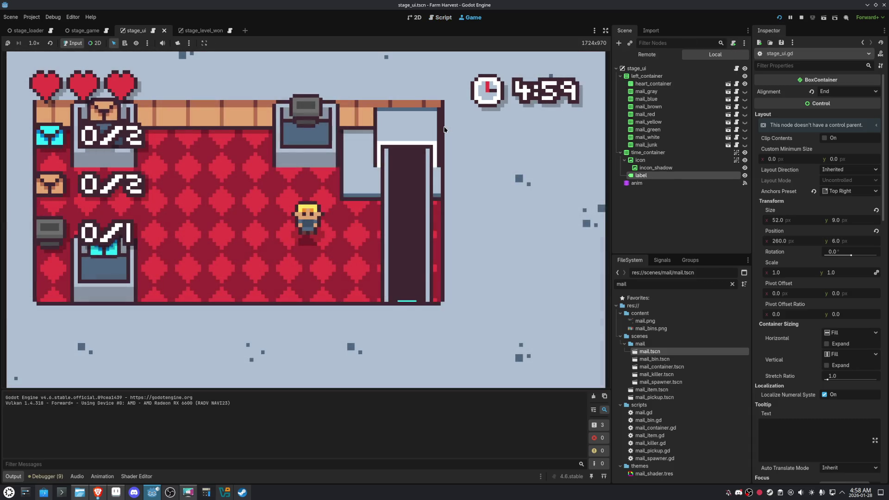
# Walk the player with the arrow keys to deliver every blue and brown mail piece, finishing with Space
pyautogui.press('Left')
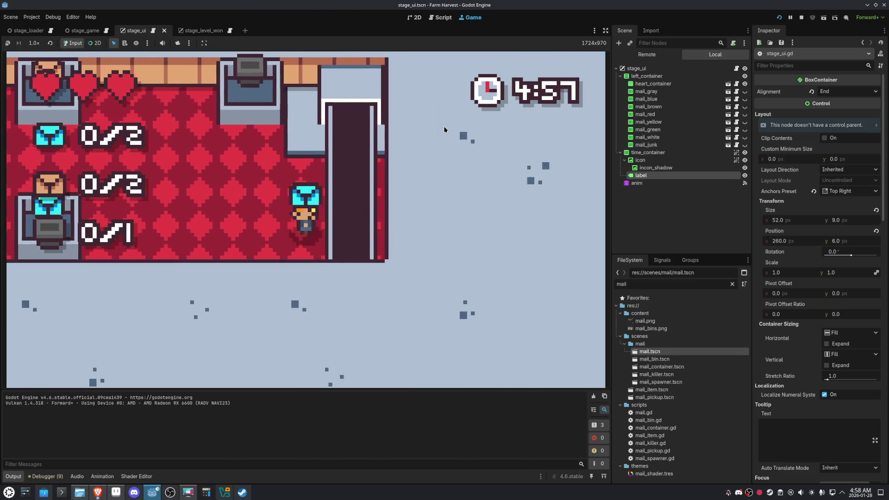
pyautogui.press('Right')
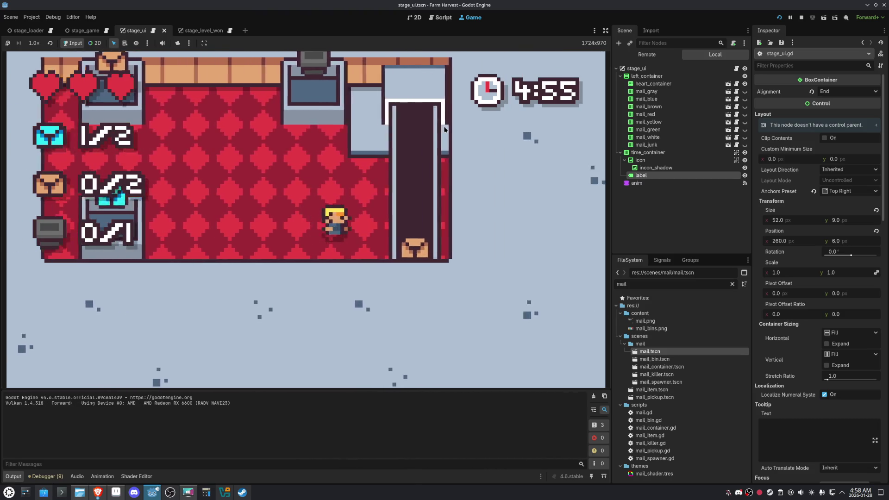
pyautogui.press('Left')
pyautogui.press('Up')
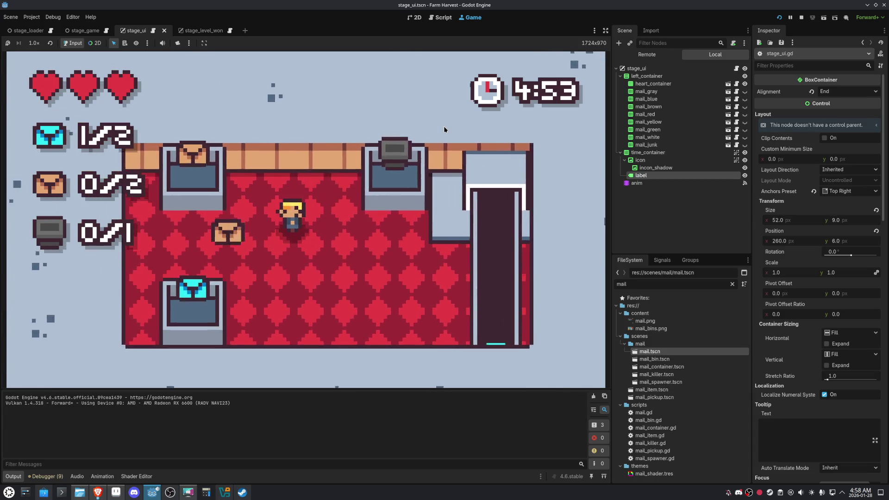
pyautogui.press('Down')
pyautogui.press('Right')
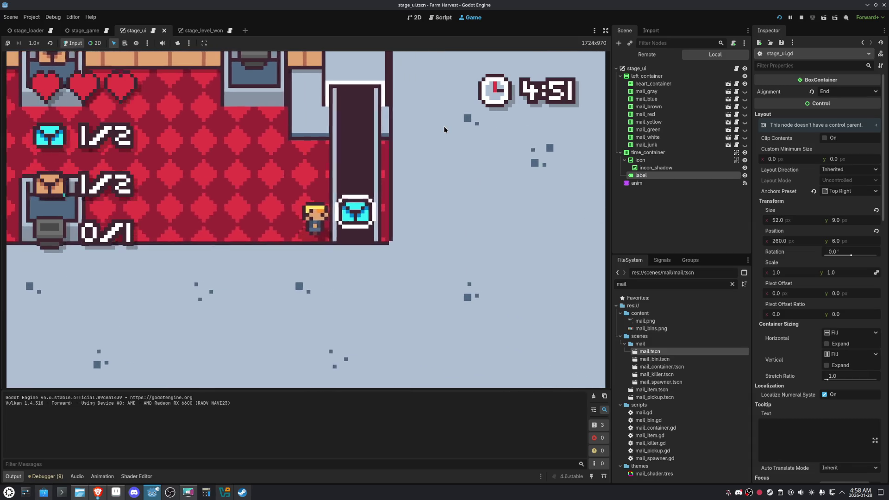
pyautogui.press('Left')
pyautogui.press('Right')
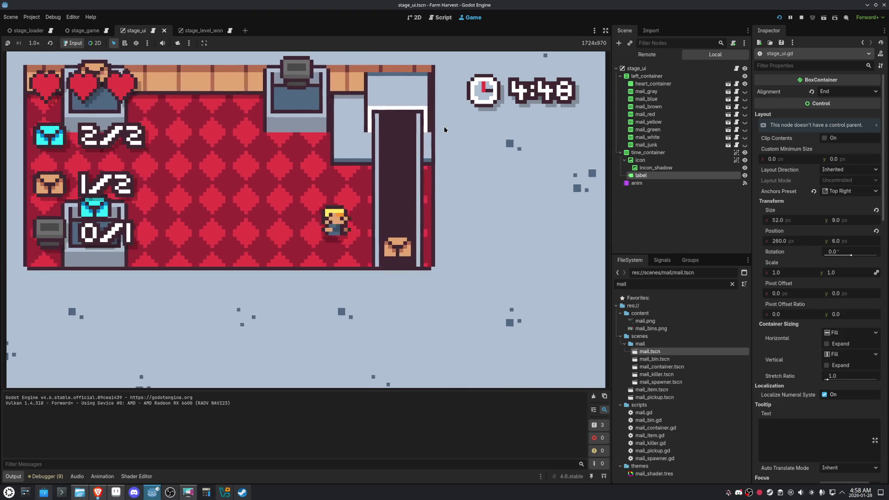
pyautogui.press('Up')
pyautogui.press('Left')
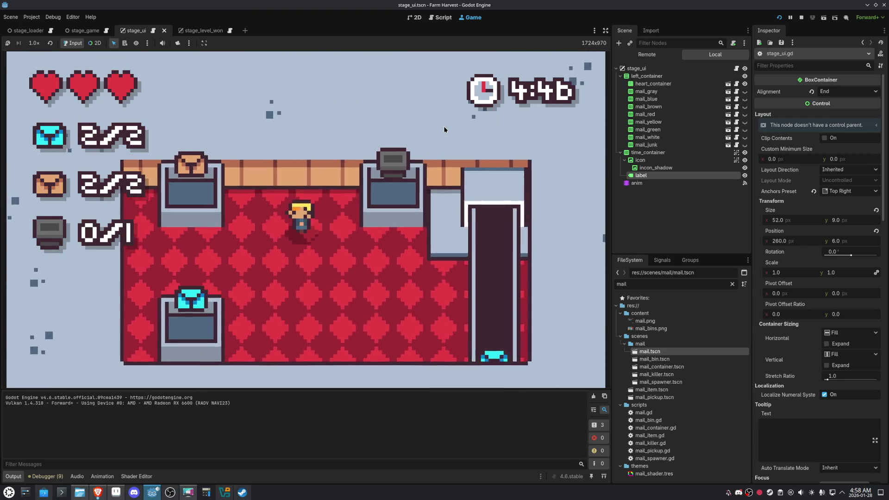
pyautogui.press('Down')
pyautogui.press('Right')
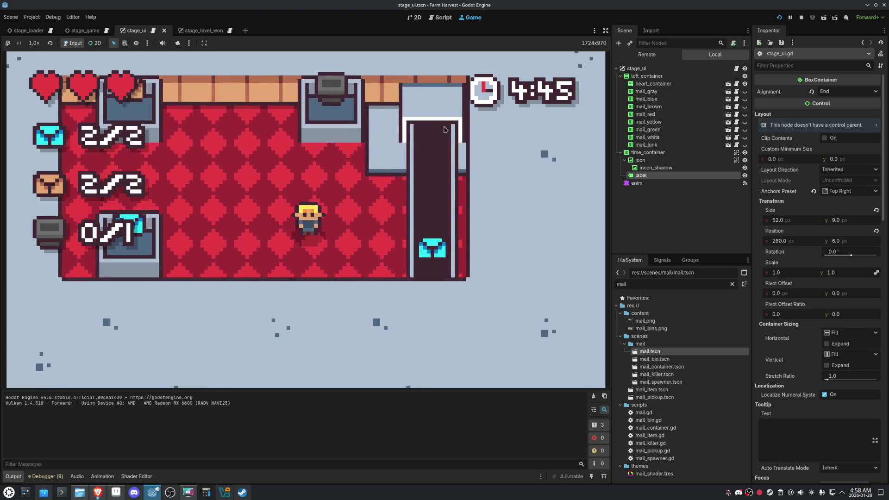
pyautogui.press('Right')
pyautogui.press('Up')
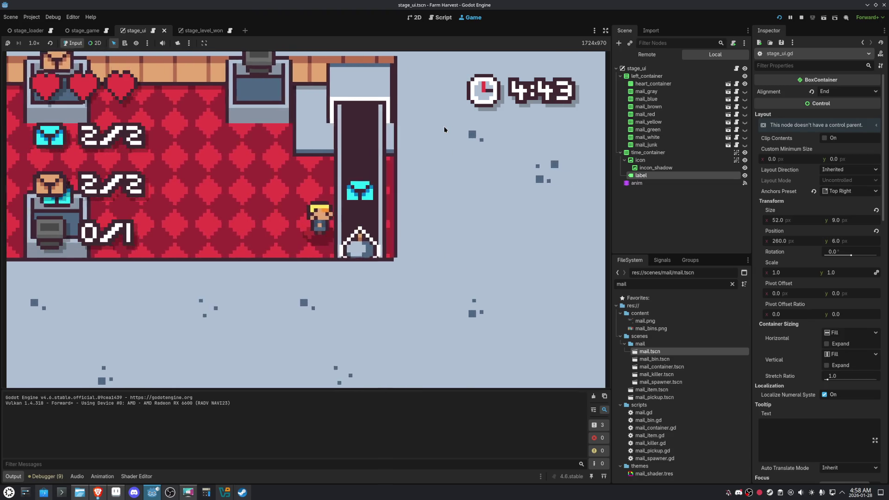
pyautogui.press('space')
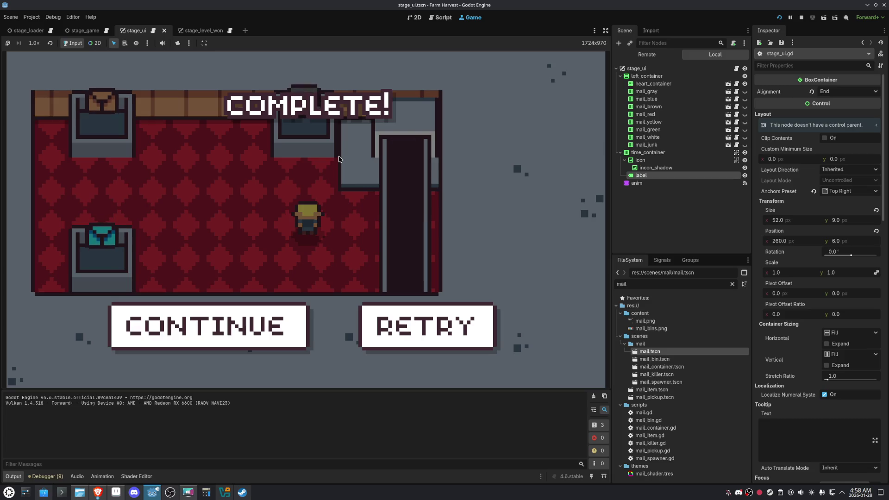
# Check the remote stage_ui time_container label reads 4:42, then reopen stage_game in the 2D editor
pyautogui.click(647, 54)
pyautogui.click(621, 83)
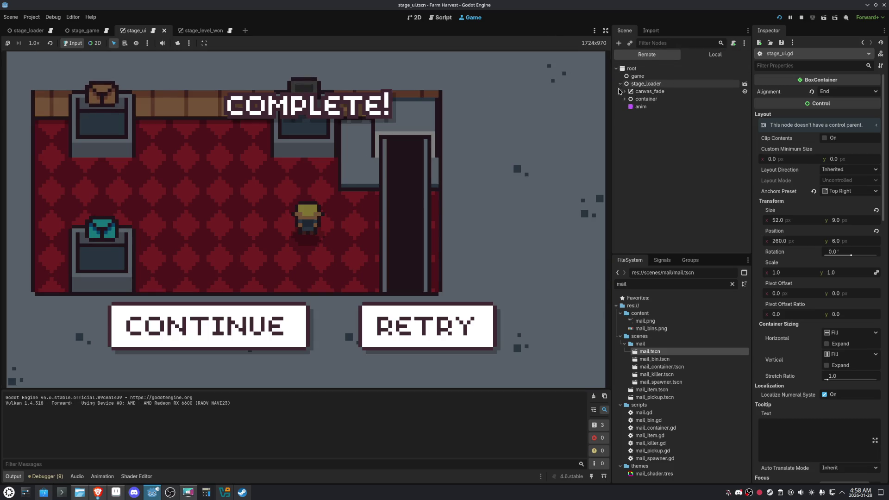
pyautogui.click(623, 99)
pyautogui.click(629, 114)
pyautogui.click(632, 129)
pyautogui.click(644, 145)
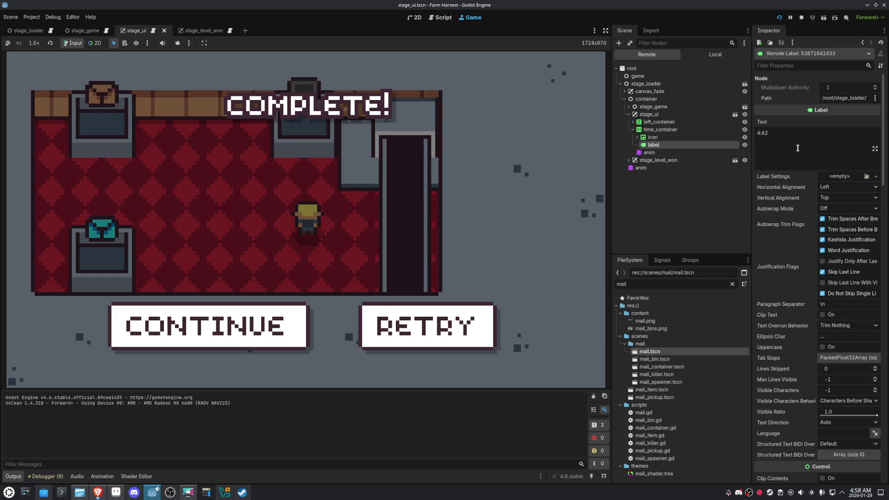
pyautogui.click(769, 132)
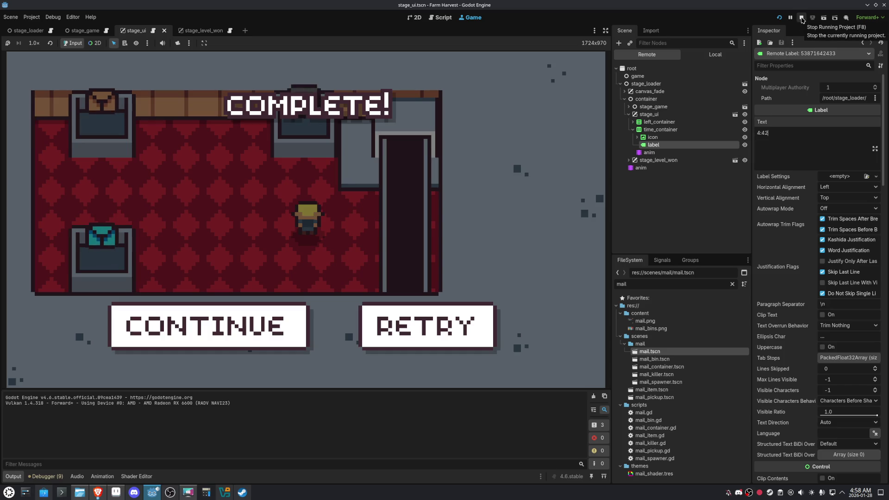
pyautogui.click(413, 20)
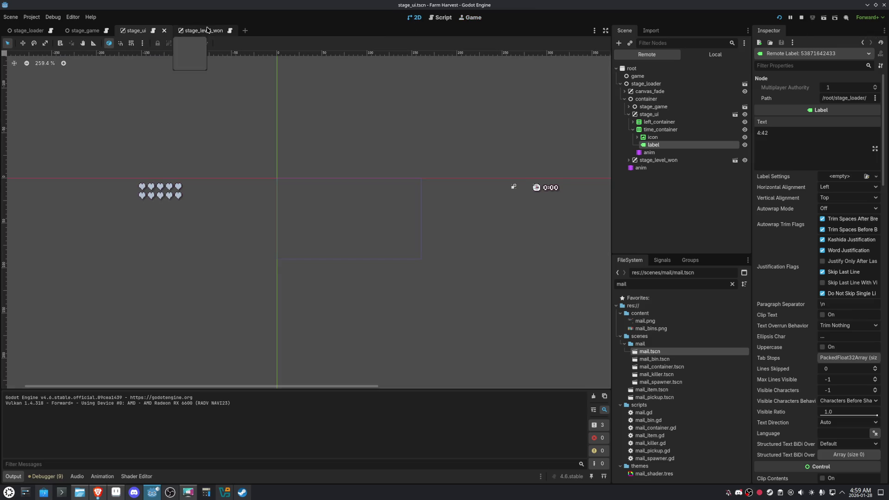
pyautogui.click(85, 33)
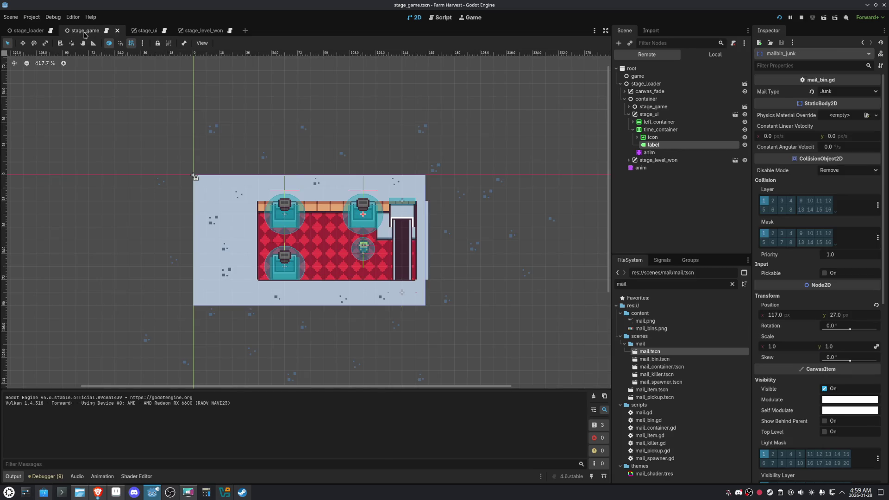
# Set the stage_level_won bg colour to the dark maroon swatch 3f2832 and preview it in-game
pyautogui.click(203, 32)
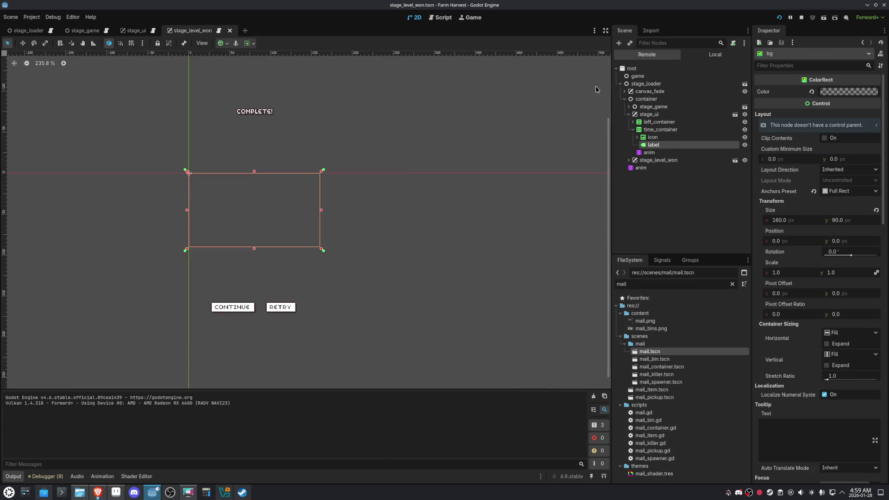
pyautogui.click(715, 54)
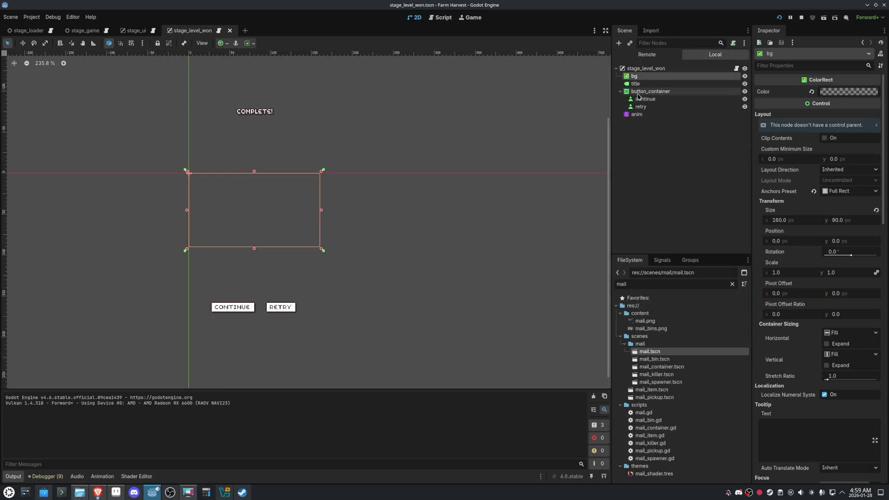
pyautogui.click(855, 92)
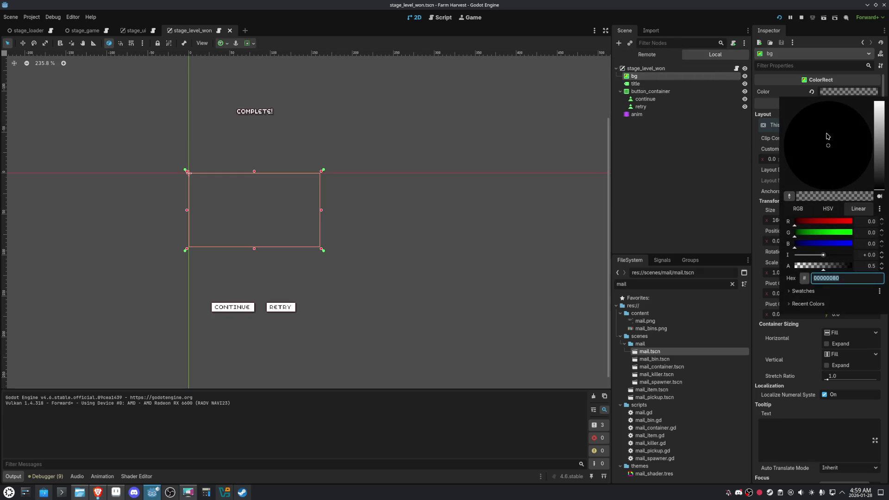
pyautogui.click(803, 291)
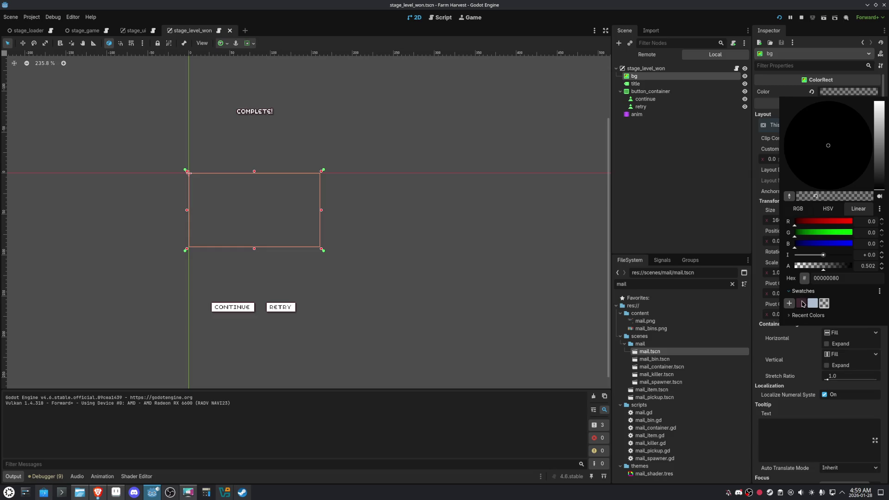
pyautogui.click(801, 303)
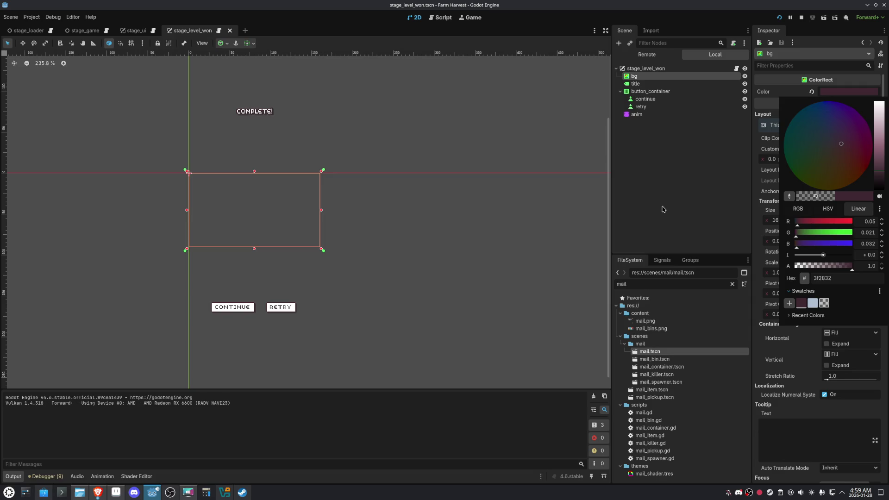
pyautogui.click(793, 291)
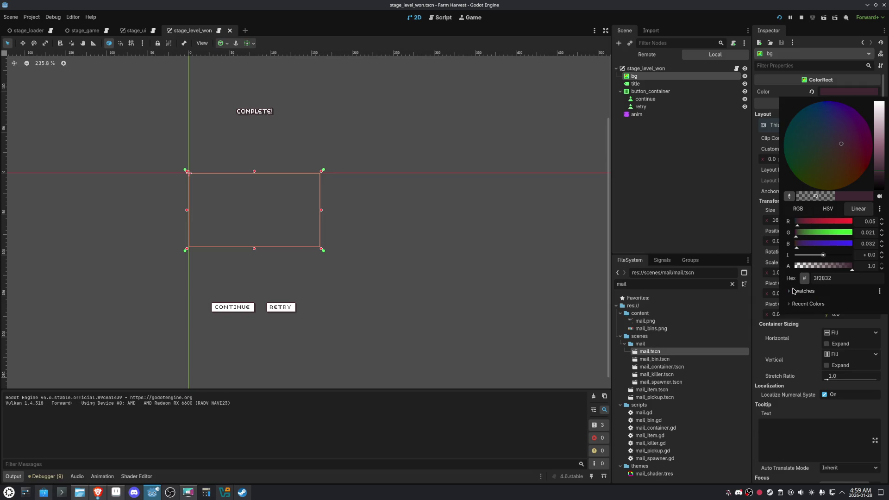
pyautogui.click(794, 291)
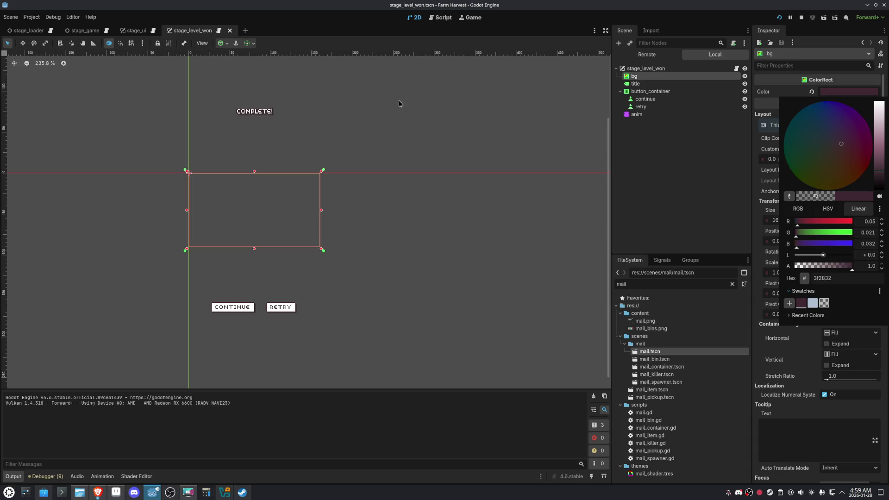
pyautogui.click(449, 19)
pyautogui.hotkey('ctrl', 'F4')
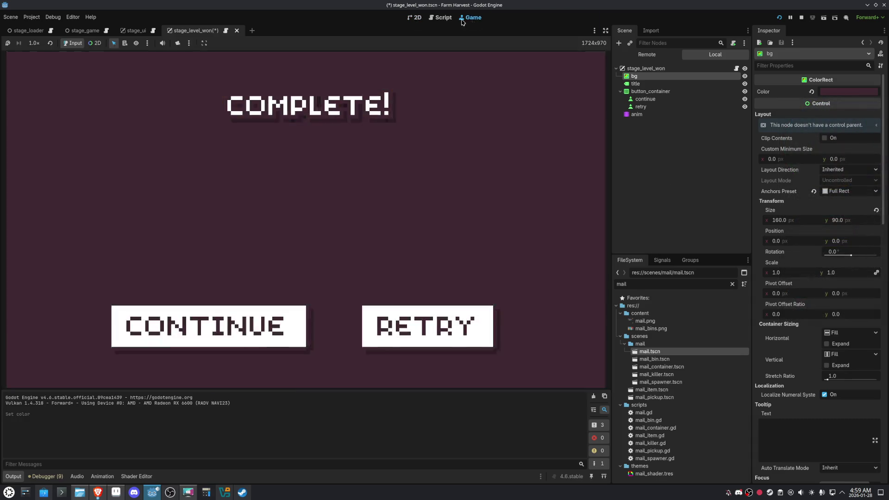
# Lower the bg tint's alpha to about 25% (3f283240) and preview the translucent overlay in the game
pyautogui.click(418, 18)
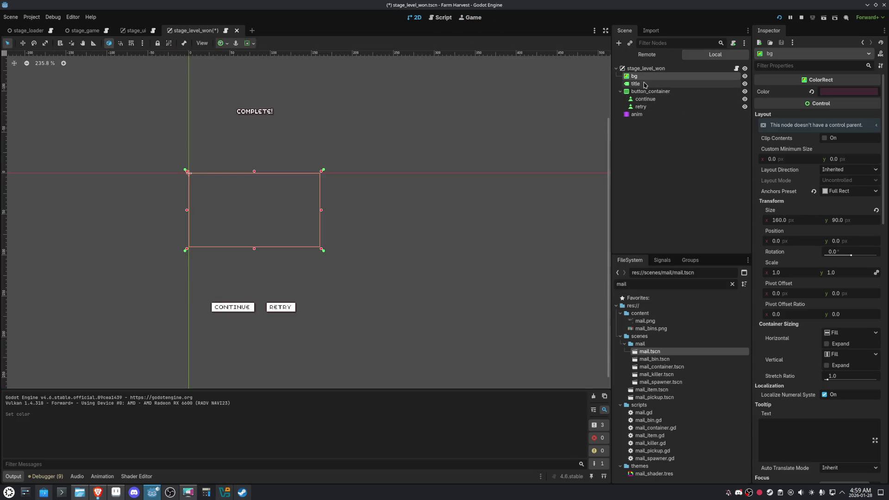
pyautogui.click(847, 91)
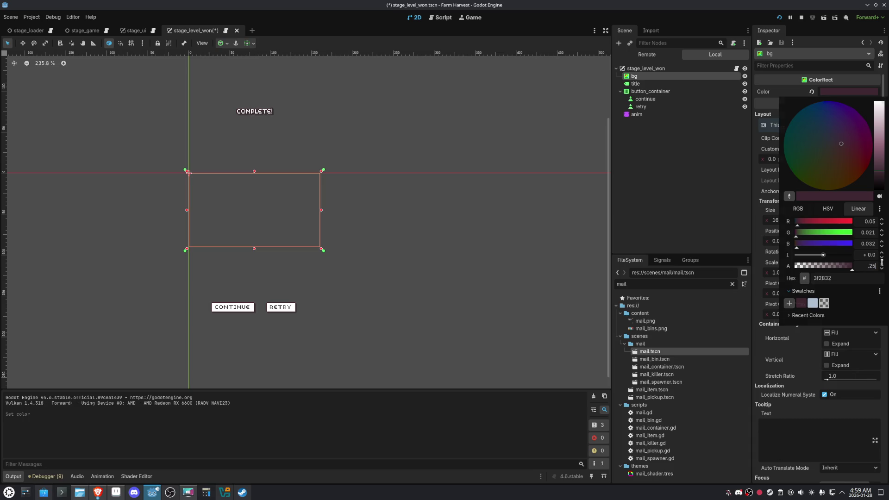
pyautogui.press('Return')
pyautogui.click(469, 19)
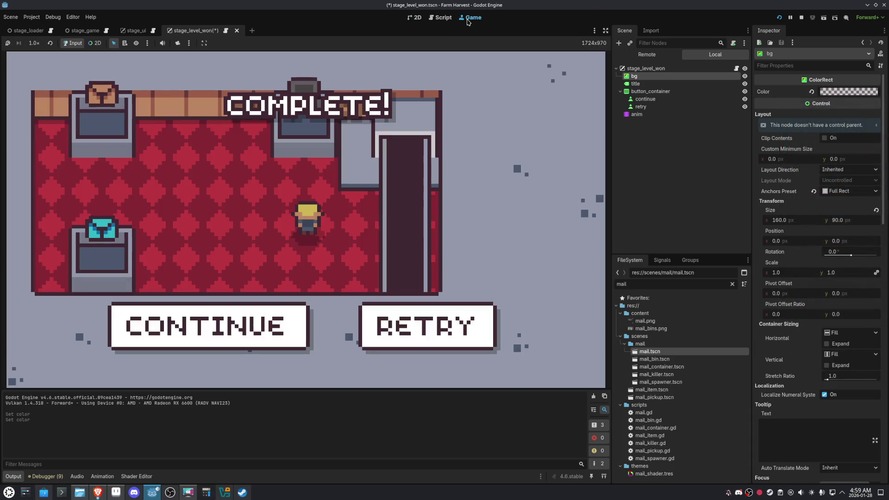
pyautogui.click(414, 18)
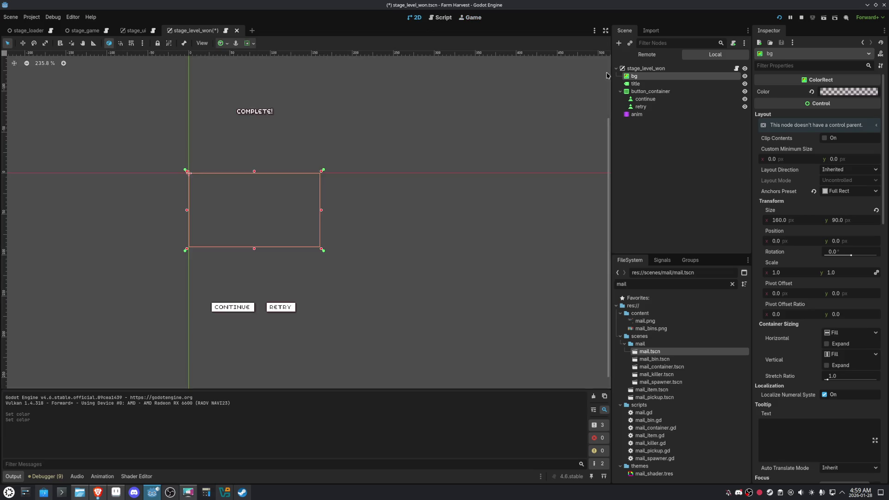
pyautogui.click(856, 95)
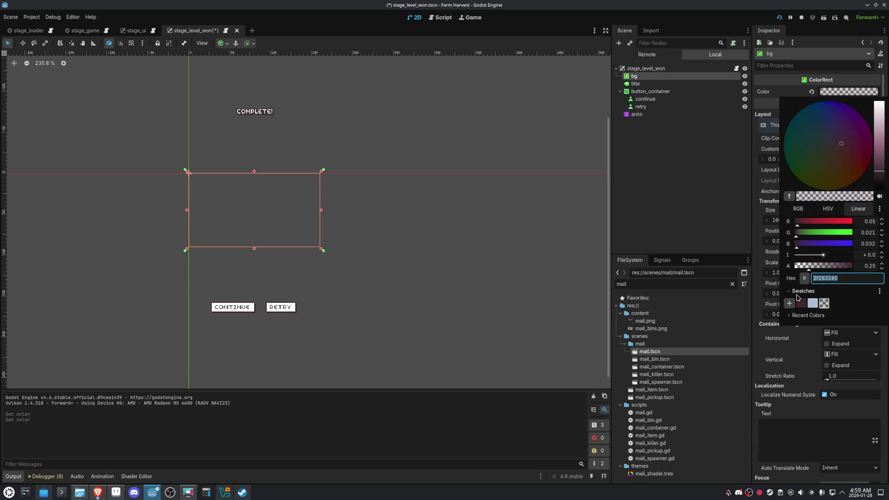
pyautogui.click(801, 302)
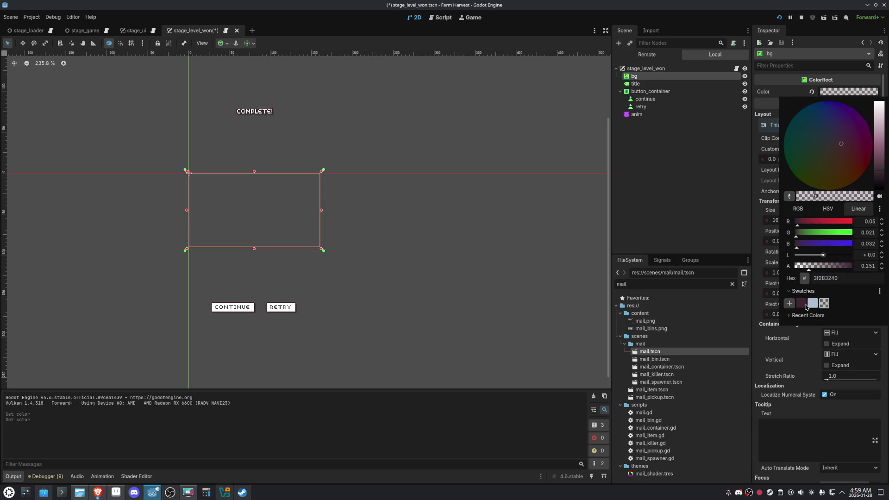
pyautogui.click(861, 263)
pyautogui.press('Escape')
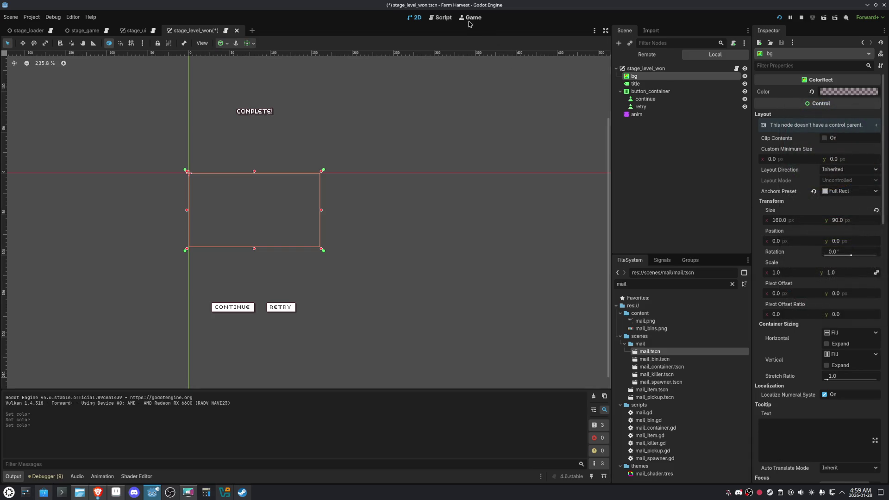
pyautogui.click(469, 20)
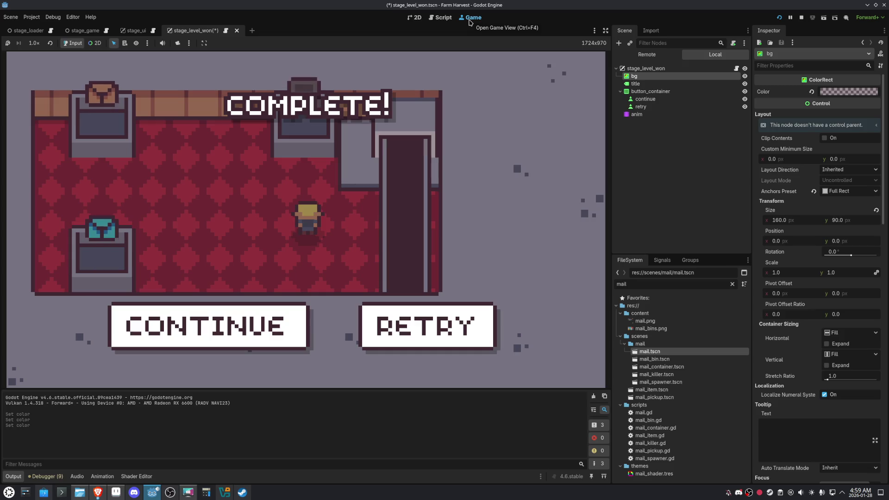
# Stop the preview, save stage_level_won with the bg at 3f283280, and switch to stage_game
pyautogui.click(800, 19)
pyautogui.hotkey('ctrl', 's')
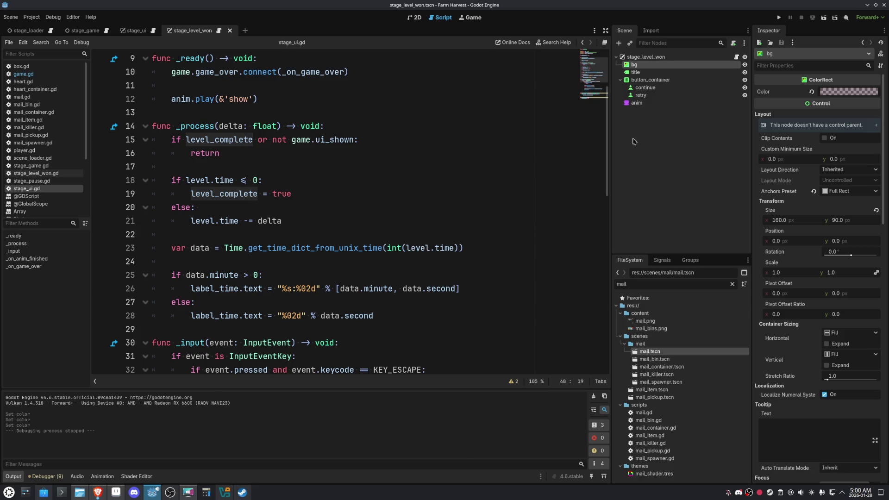
pyautogui.click(837, 91)
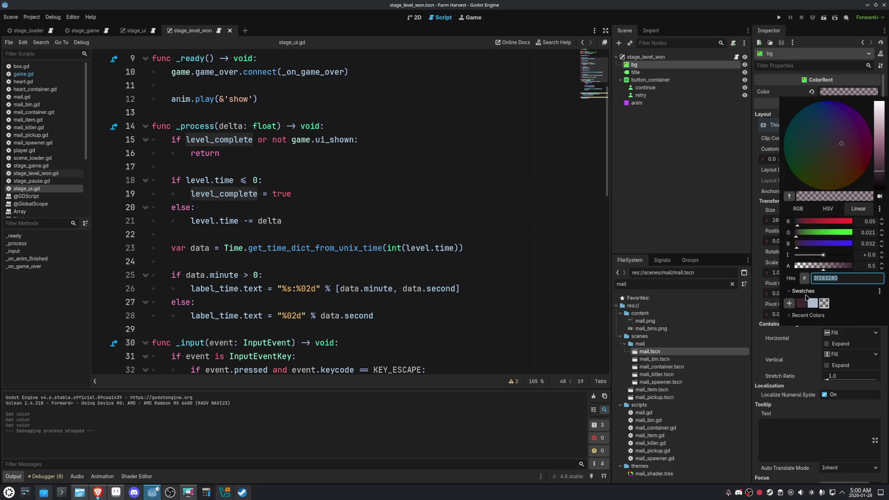
pyautogui.click(475, 211)
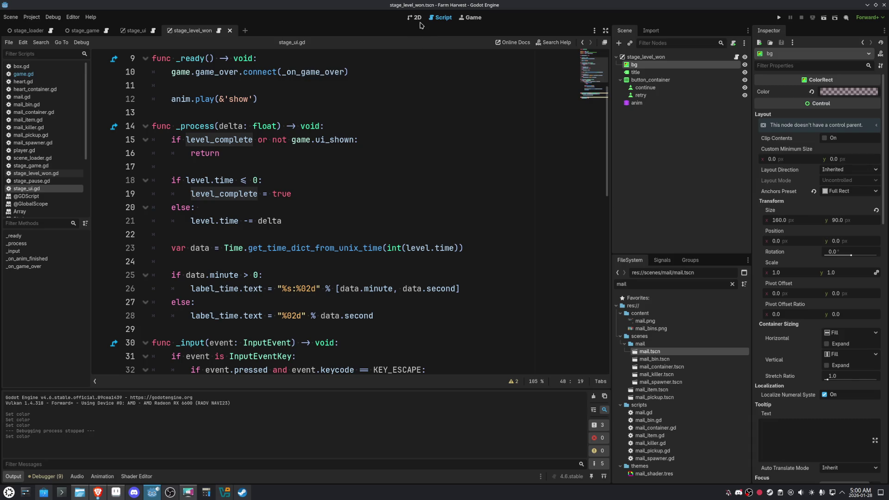
pyautogui.click(417, 19)
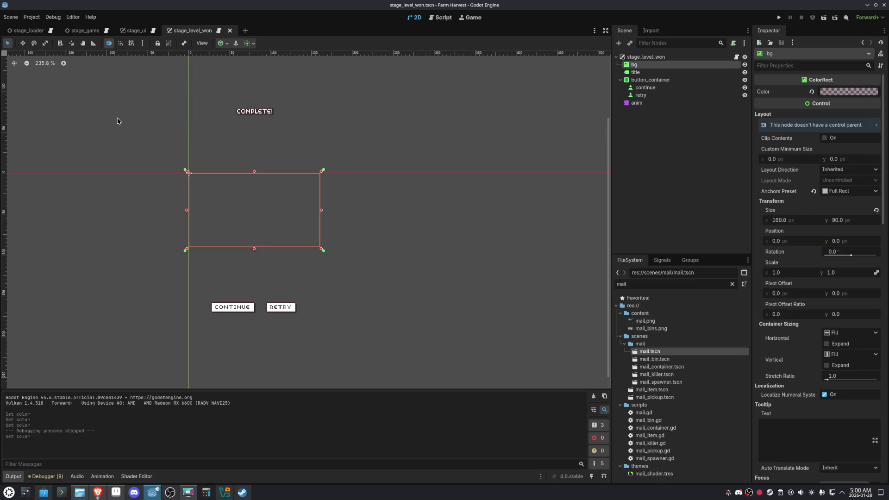
pyautogui.click(135, 30)
pyautogui.click(89, 31)
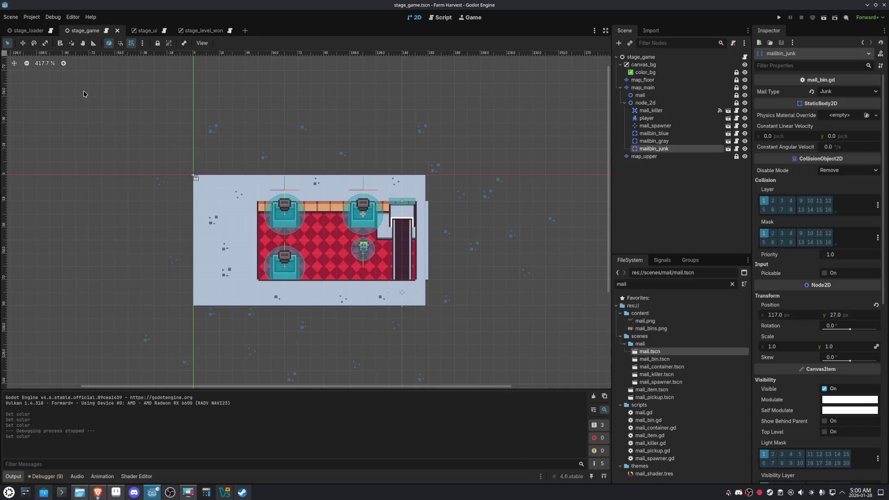
pyautogui.click(111, 189)
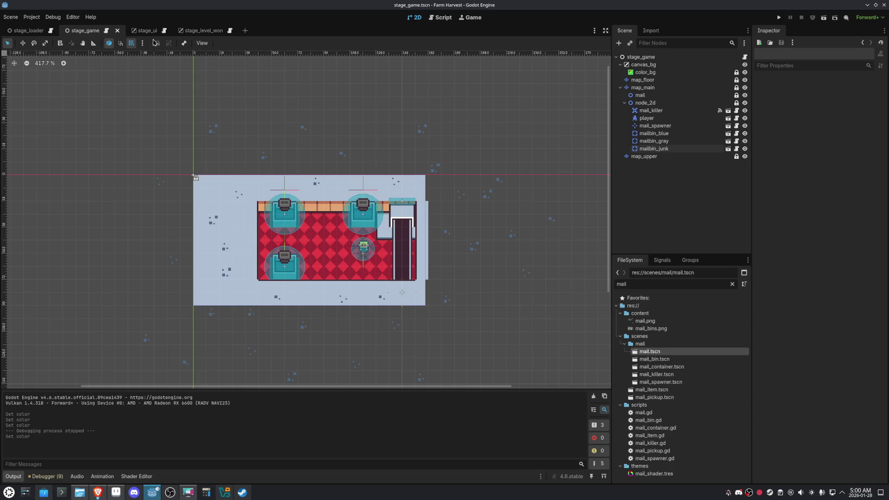
pyautogui.click(781, 17)
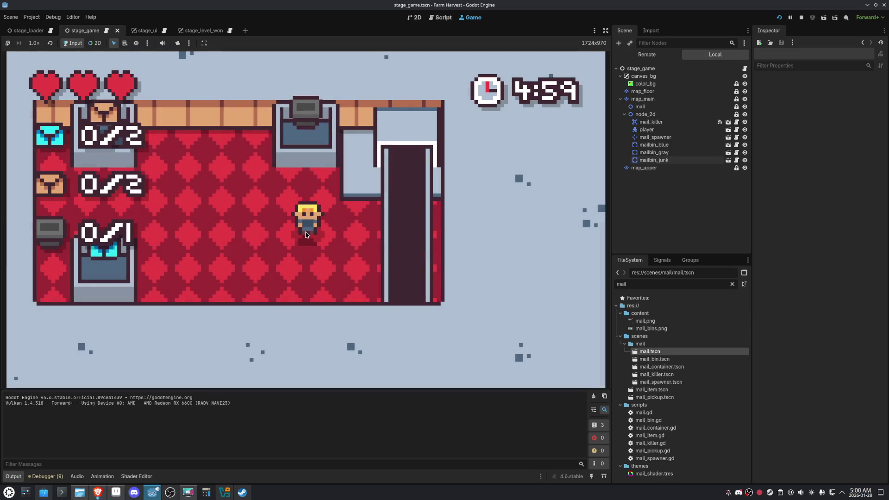
# Grab blue mail from the conveyor and deliver it to its bin
pyautogui.press('Down')
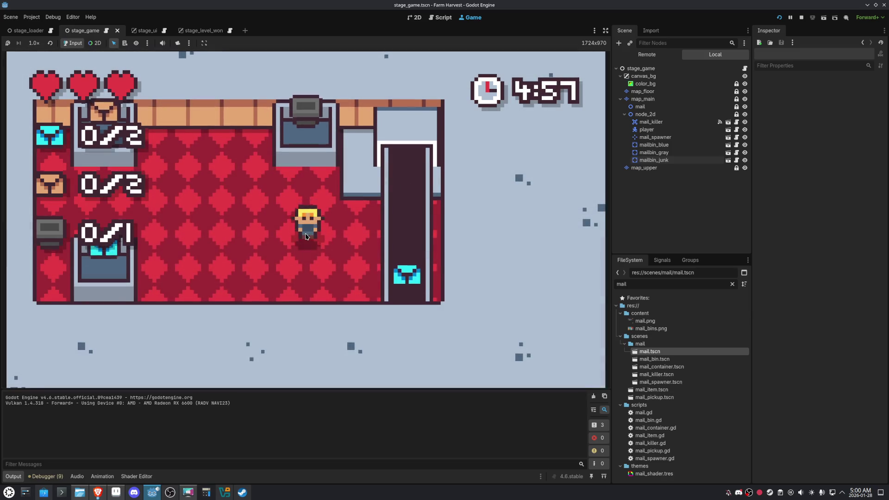
pyautogui.press('Right')
pyautogui.press('Left')
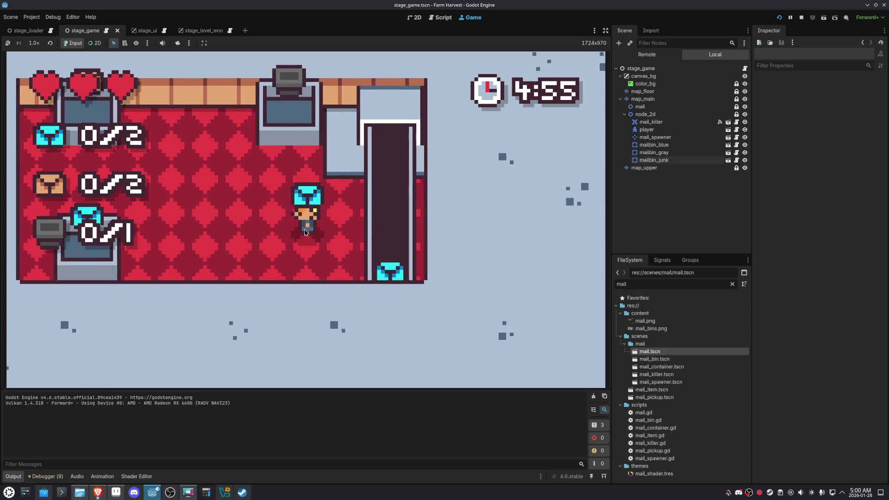
pyautogui.press('Right')
pyautogui.press('Left')
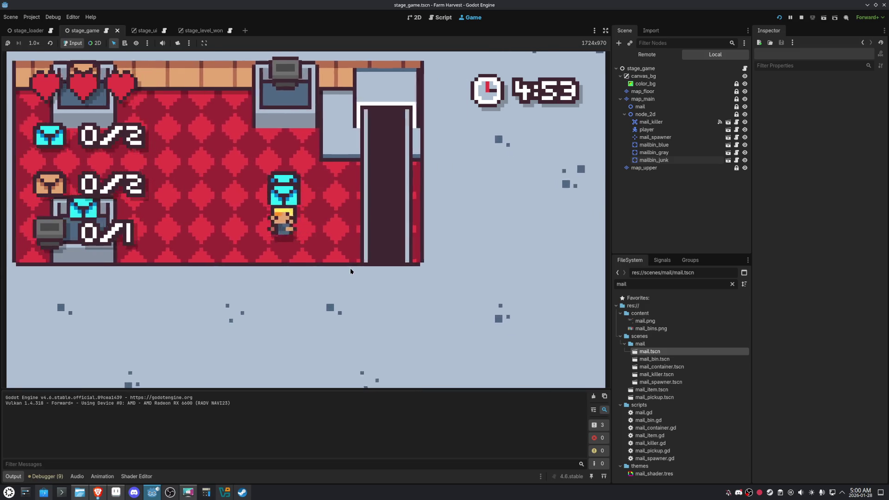
pyautogui.press('Right')
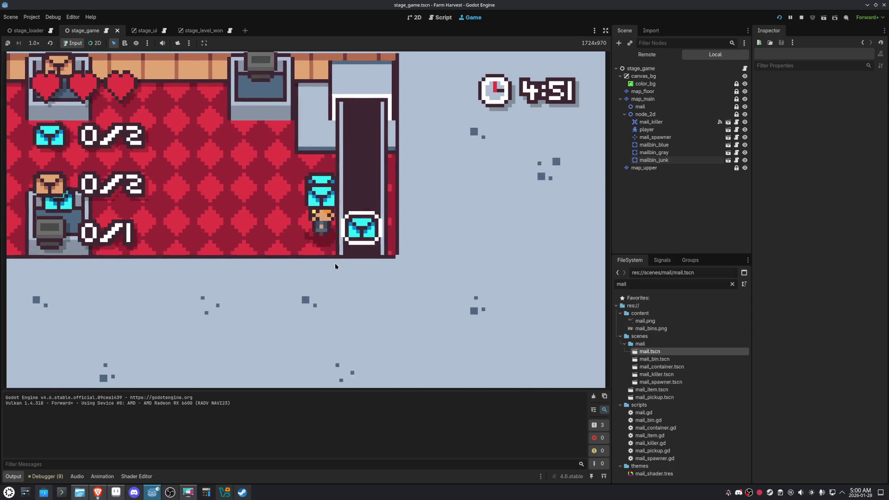
pyautogui.press('Left')
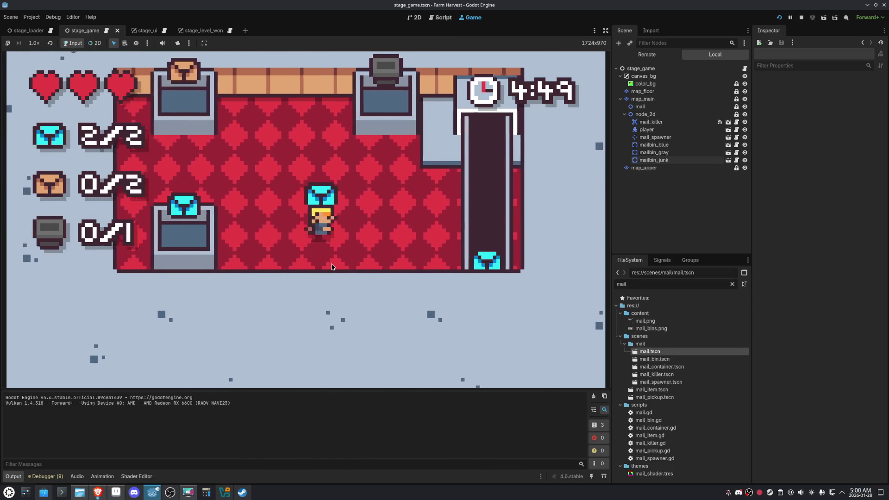
# Fetch the grey junk item from the conveyor and drop it in its bin
pyautogui.press('Right')
pyautogui.press('Left')
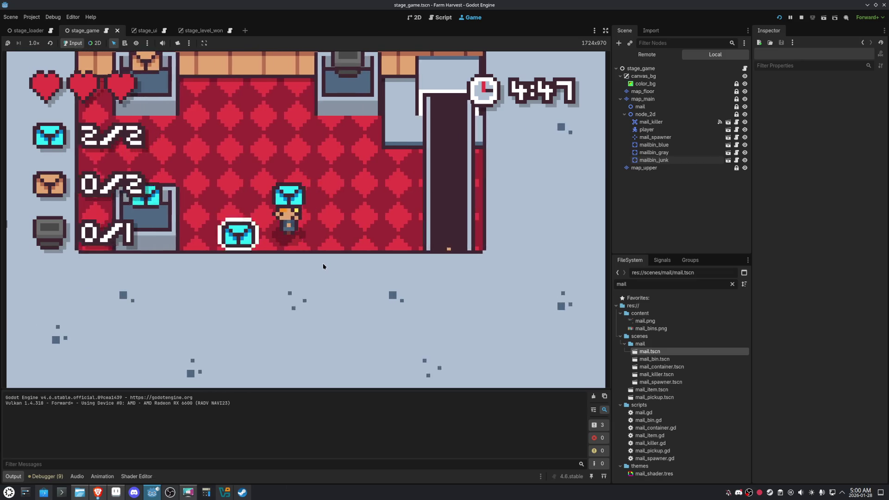
pyautogui.press('Right')
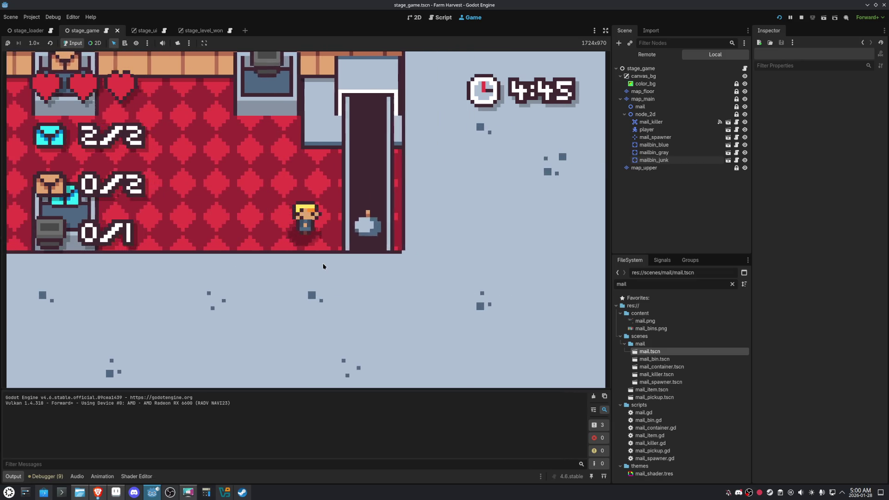
pyautogui.press('Up')
pyautogui.press('Left')
pyautogui.press('Right')
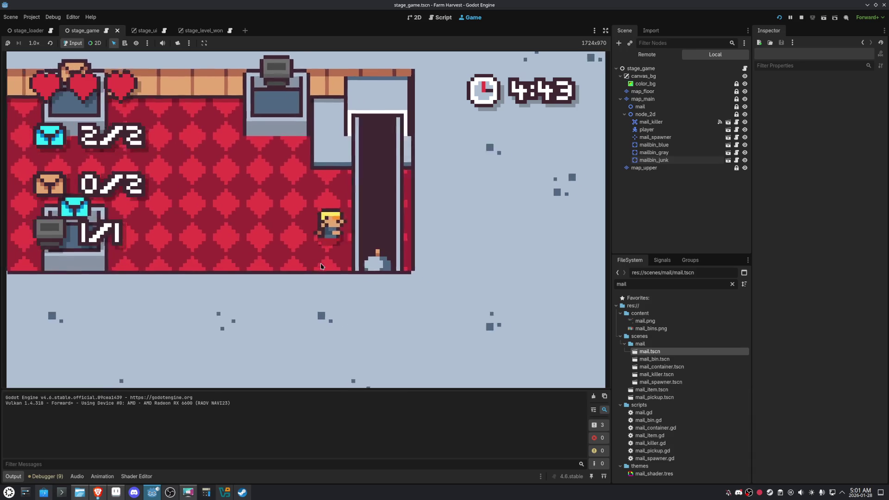
pyautogui.press('Left')
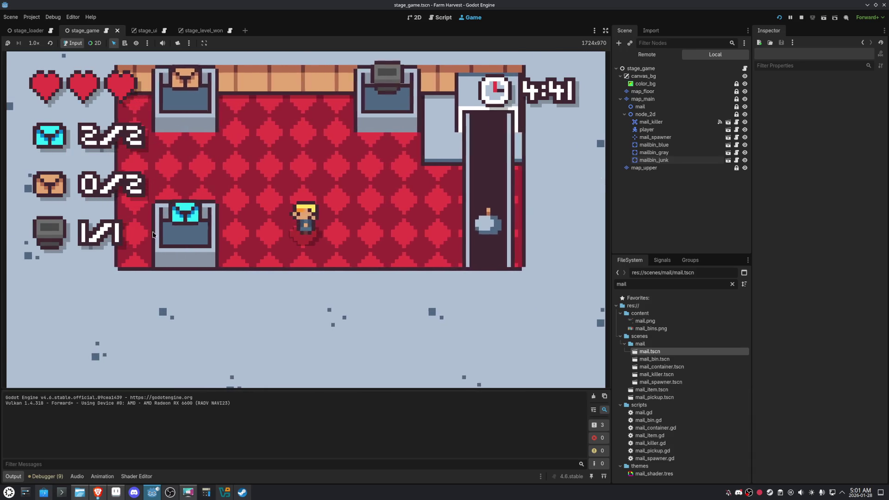
# Pick up the brown package and deliver it to its bin
pyautogui.press('Right')
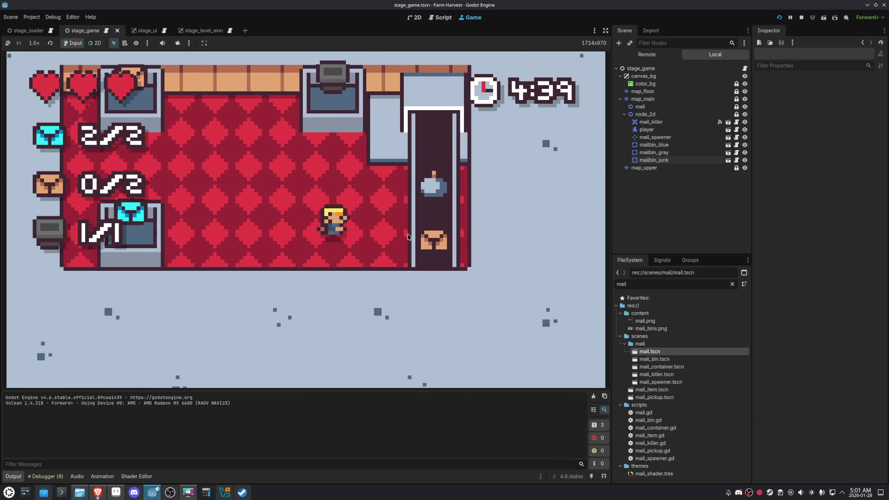
pyautogui.press('Left')
pyautogui.press('Up')
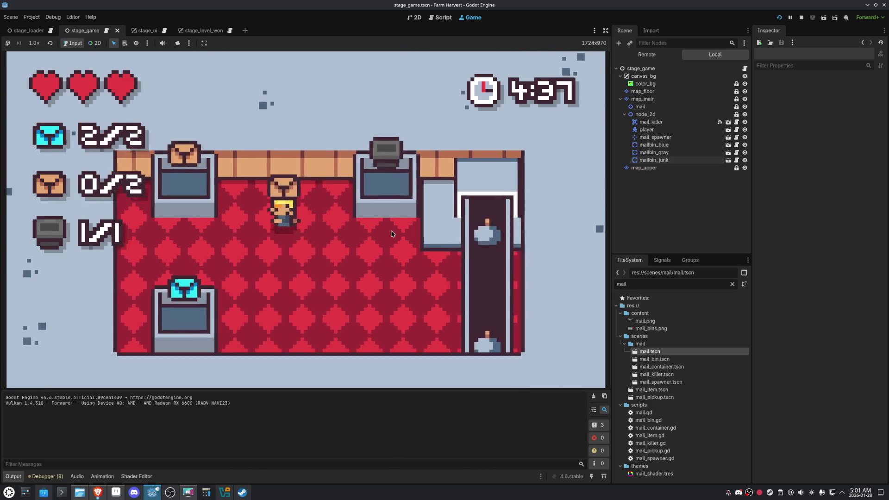
pyautogui.press('Down')
pyautogui.press('Right')
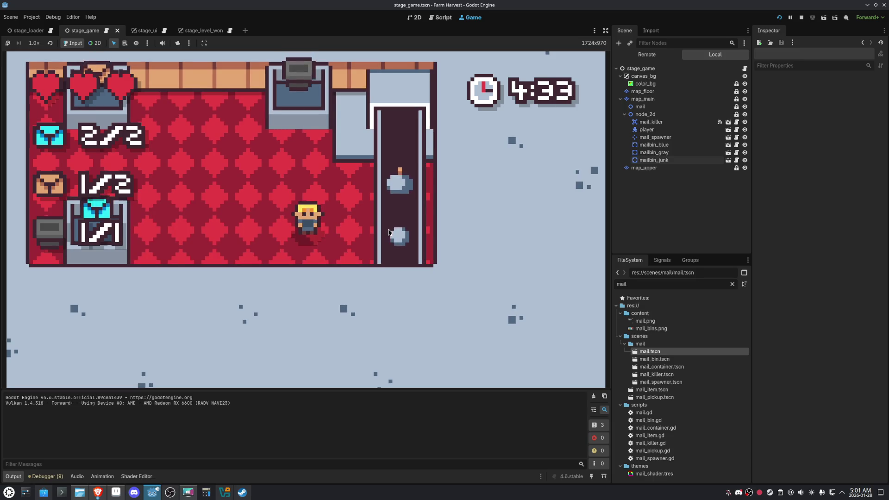
# Walk the player around the room and back toward the conveyor
pyautogui.press('Right')
pyautogui.press('Up')
pyautogui.press('Left')
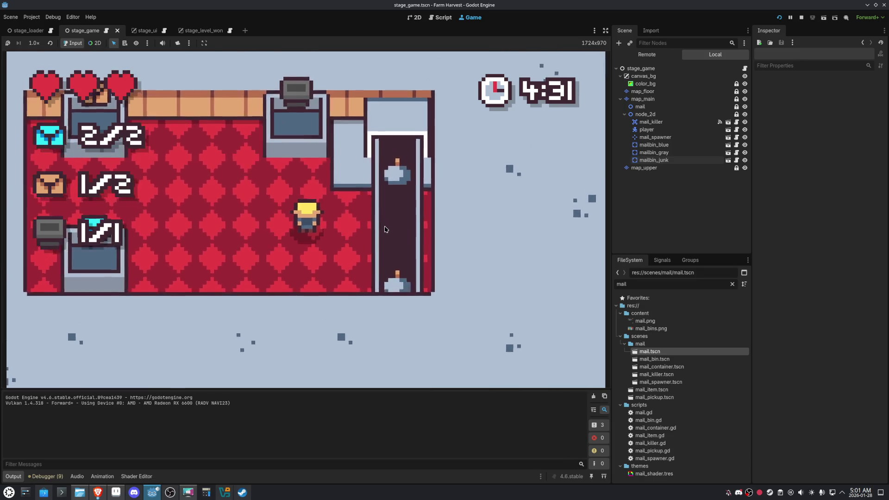
pyautogui.press('Right')
pyautogui.press('Up')
pyautogui.press('Left')
pyautogui.press('Down')
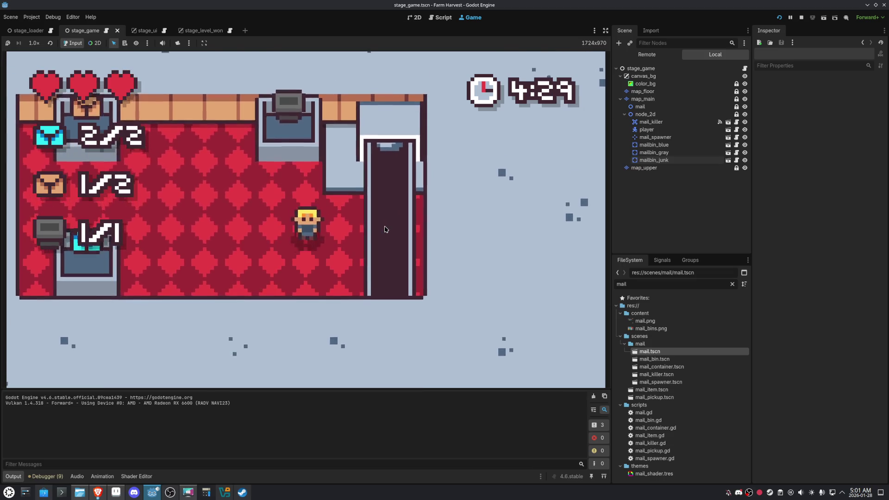
pyautogui.press('Down')
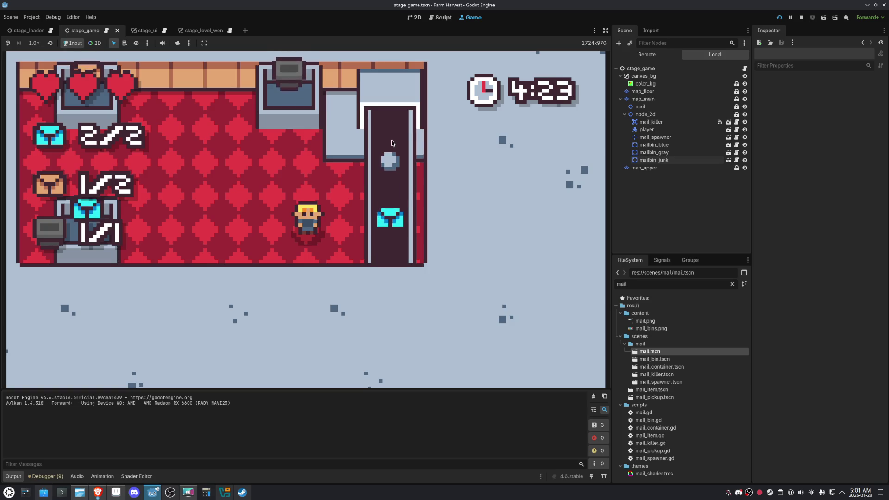
# Deliver the last package to its bin to finish the level and reach COMPLETE!
pyautogui.press('Right')
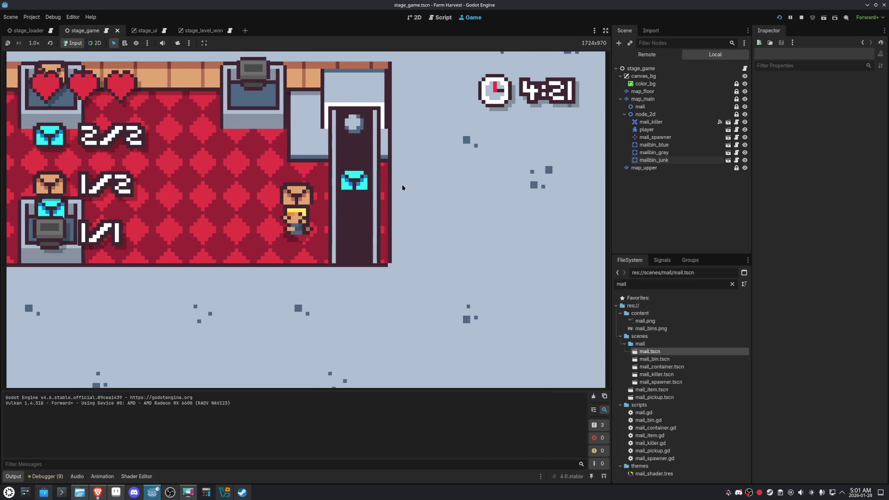
pyautogui.press('Up')
pyautogui.press('Left')
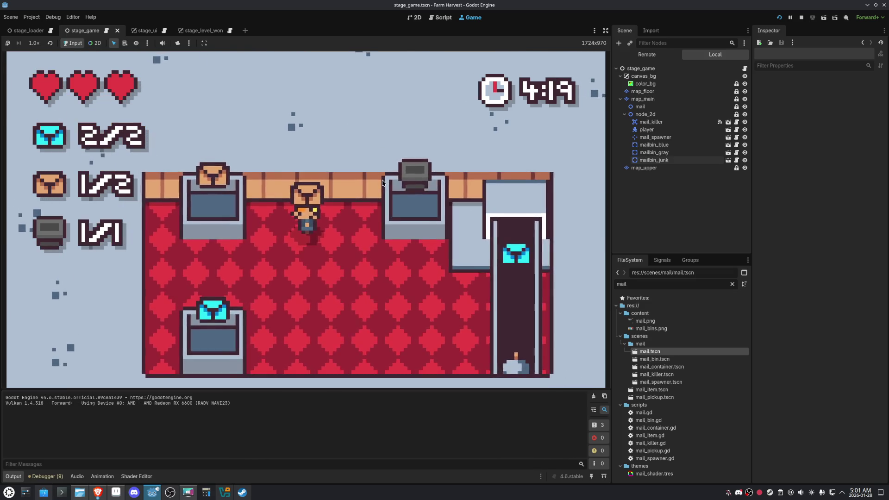
pyautogui.press('space')
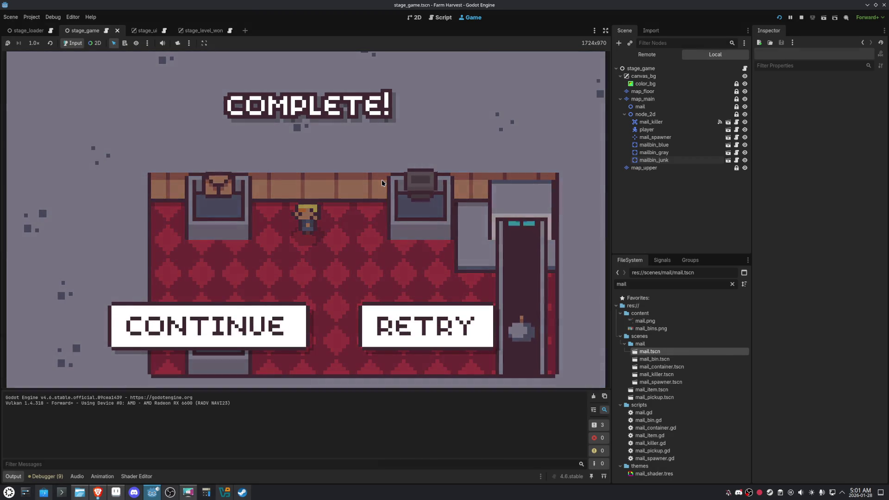
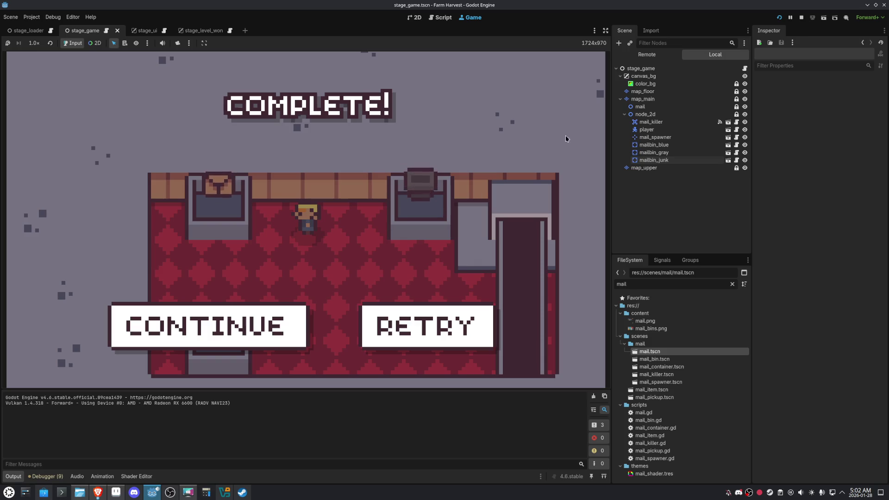
# Stop the running game and launch a fresh test run
pyautogui.click(801, 17)
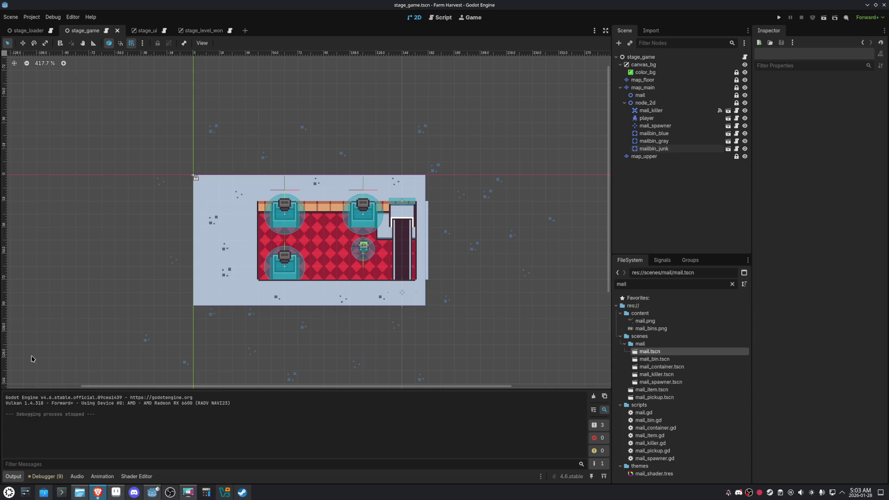
pyautogui.click(779, 17)
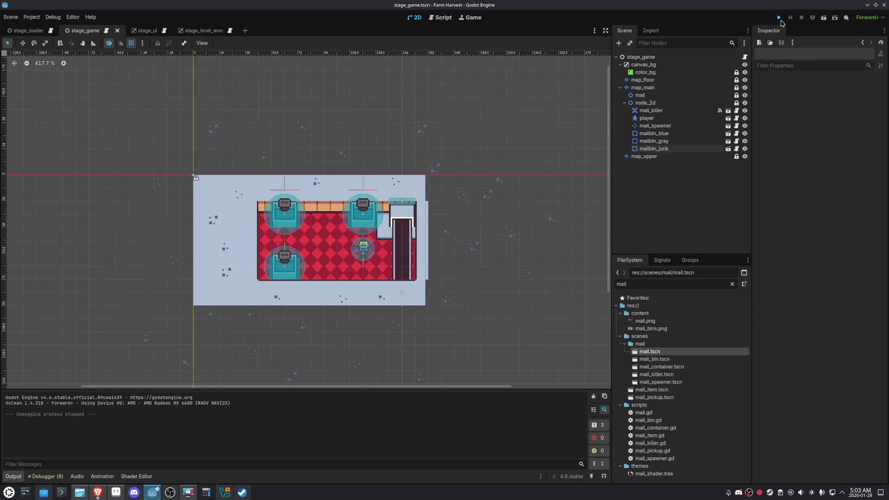
pyautogui.press('Left')
pyautogui.press('Down')
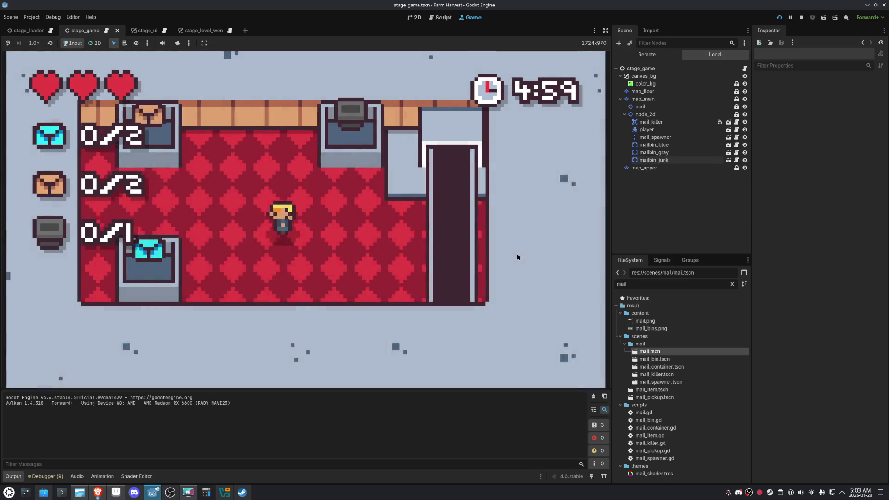
pyautogui.press('Up')
pyautogui.press('Left')
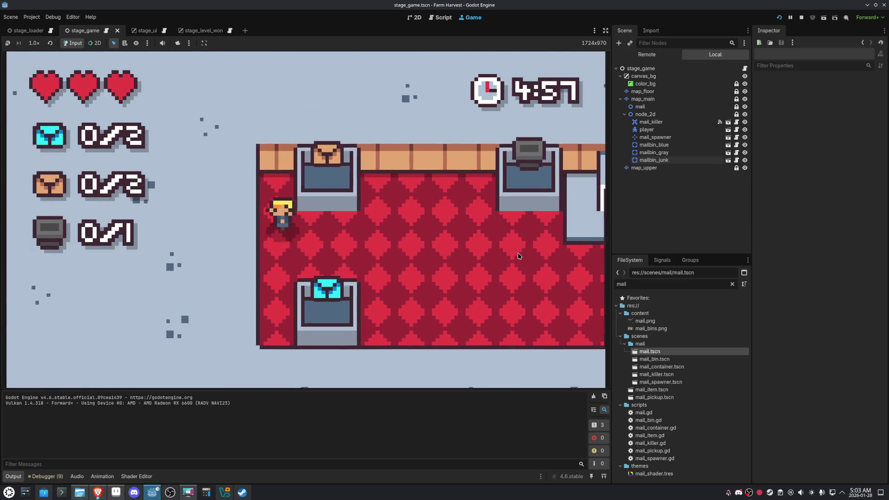
pyautogui.press('Right')
pyautogui.press('Down')
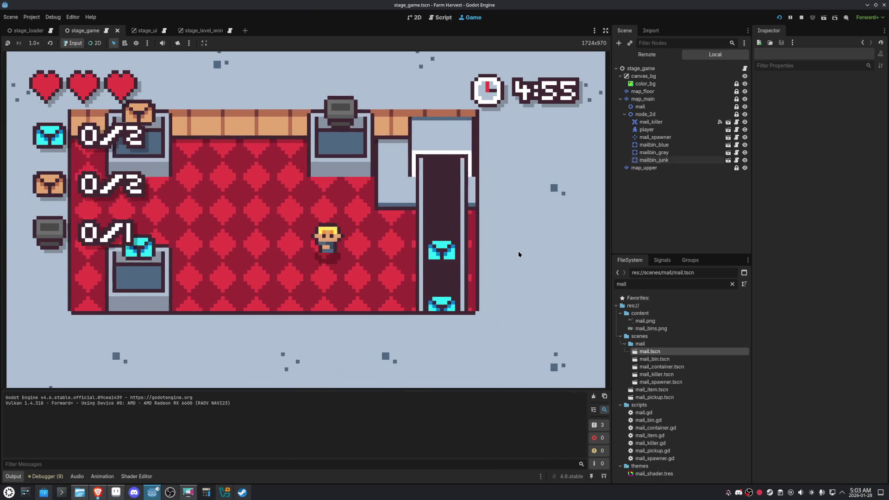
pyautogui.press('Left')
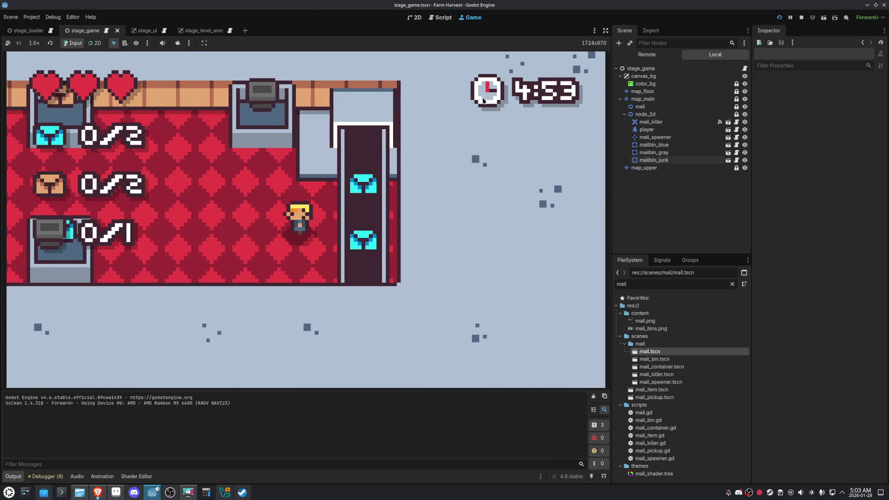
pyautogui.press('Left')
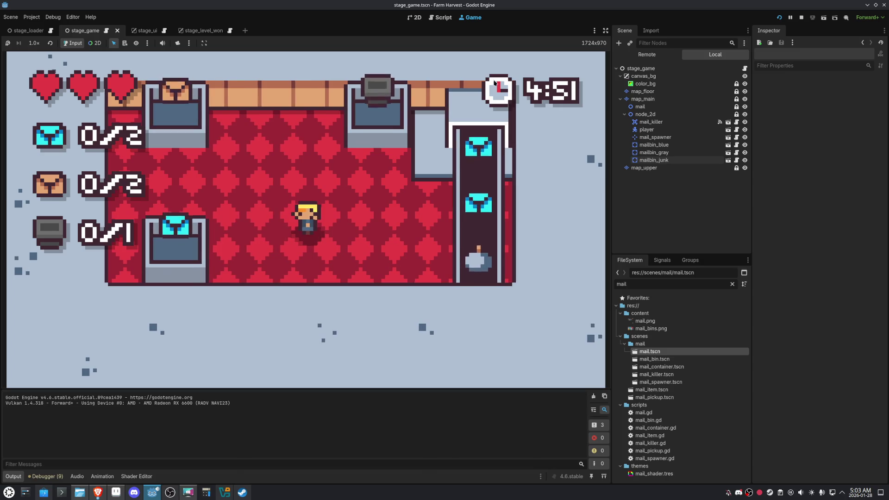
pyautogui.press('Up')
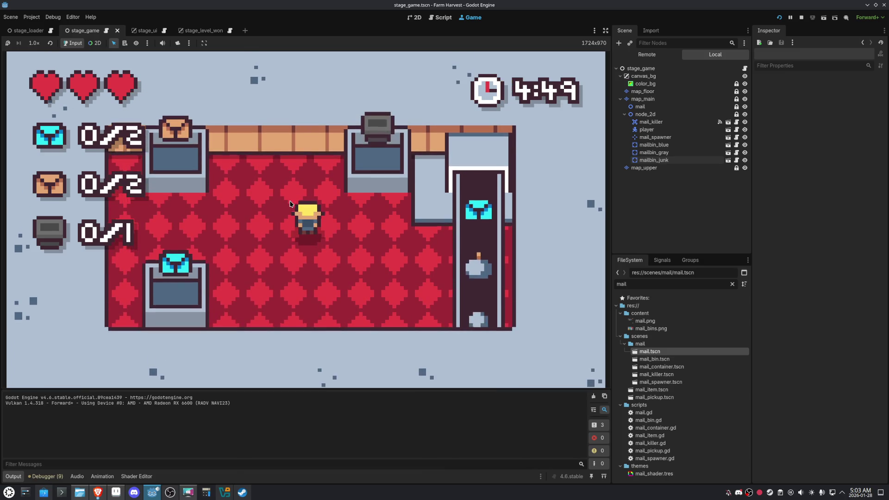
pyautogui.press('F8')
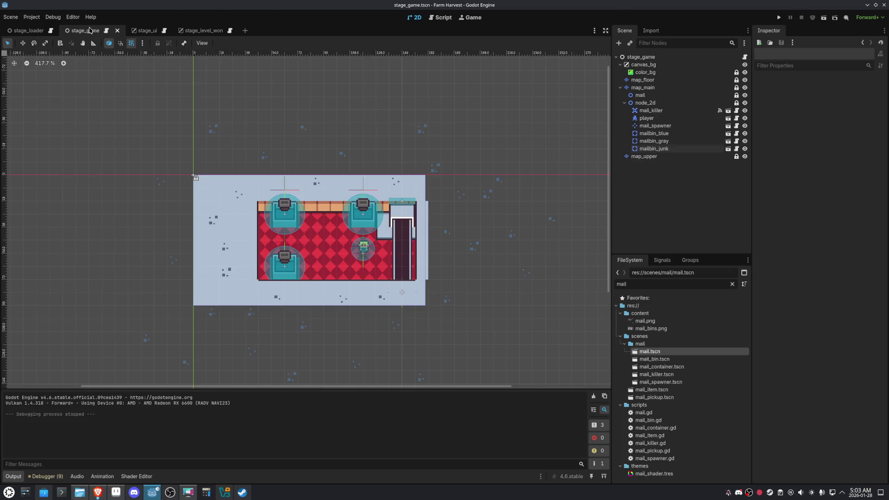
pyautogui.click(142, 31)
# Give the timer label under time_container a custom minimum width of 18 px
pyautogui.scroll(5, 557, 202)
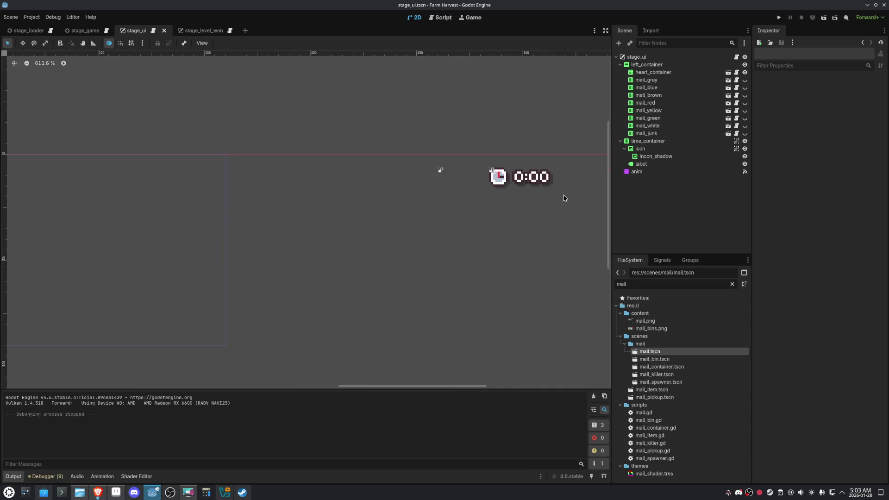
pyautogui.click(515, 167)
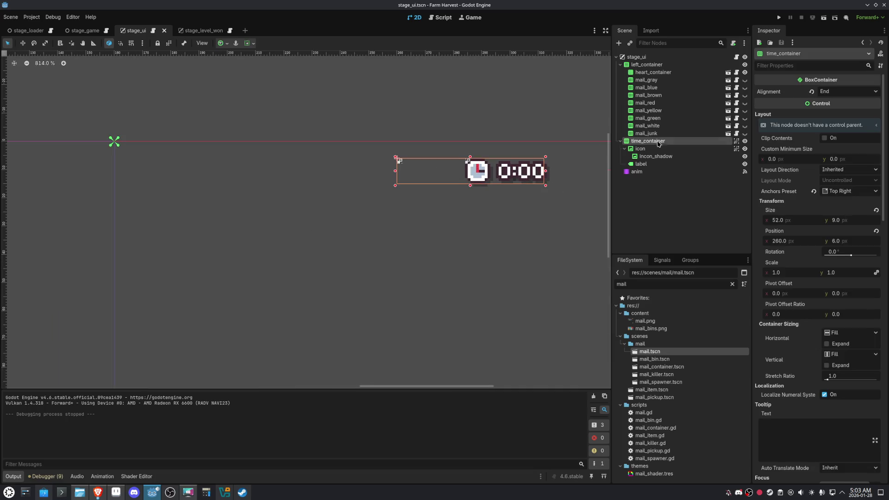
pyautogui.click(641, 165)
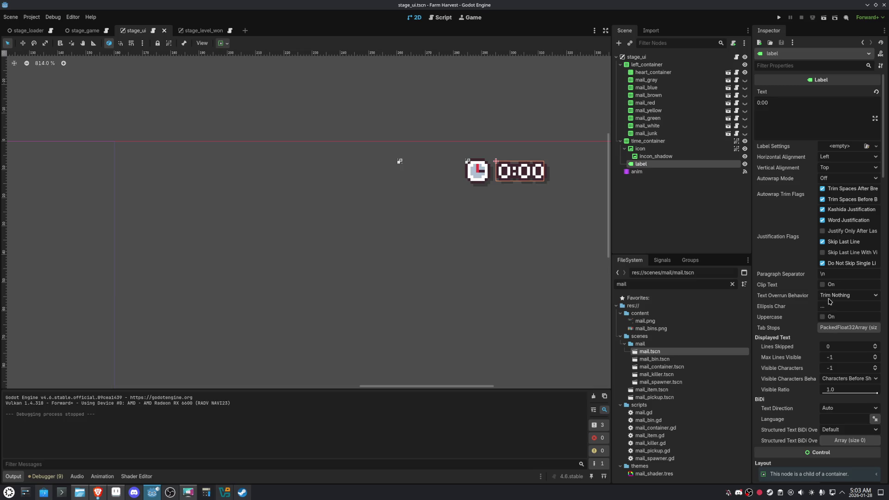
pyautogui.scroll(-5, 828, 315)
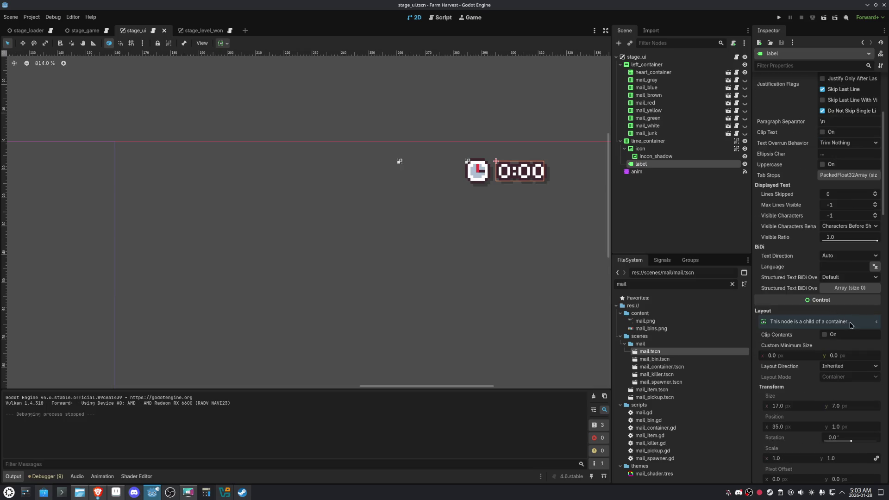
pyautogui.scroll(-2, 851, 325)
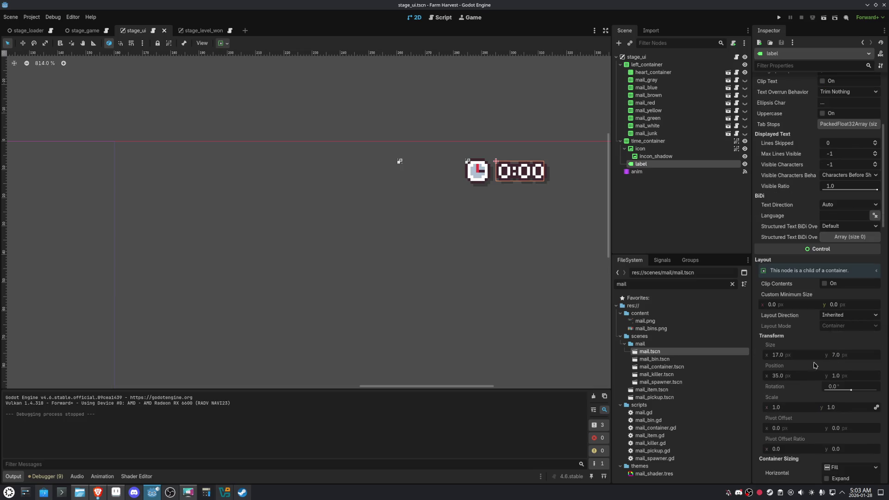
pyautogui.click(801, 306)
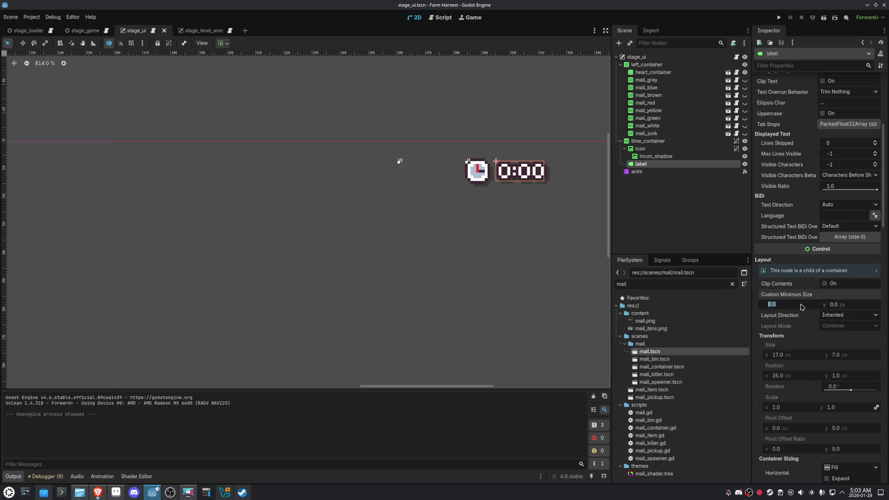
pyautogui.press('Return')
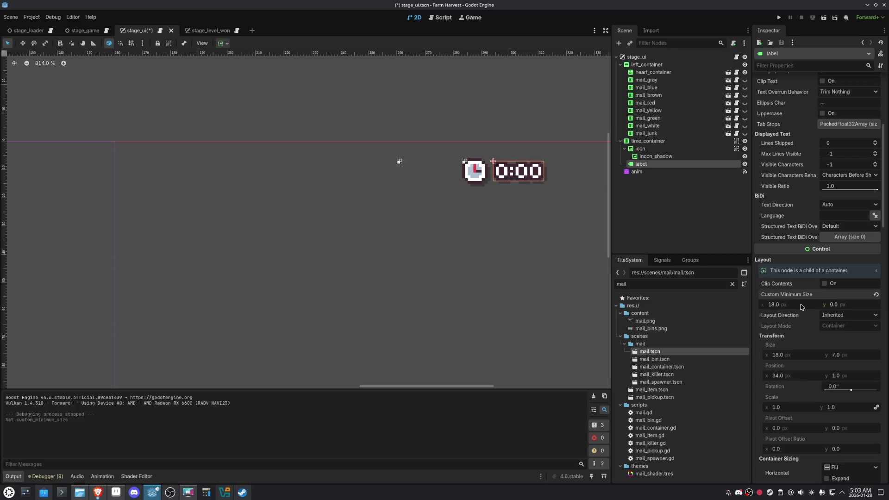
# Set the timer label's Horizontal Alignment to Right, then save and run the game
pyautogui.scroll(5, 806, 302)
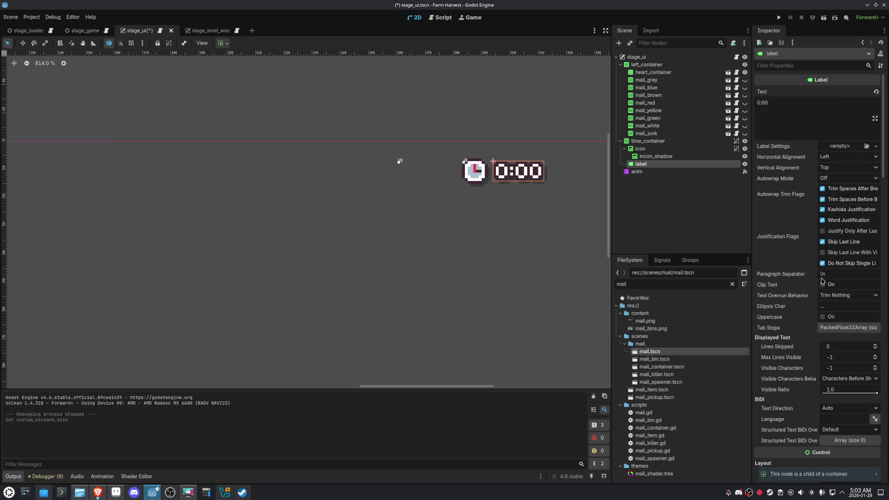
pyautogui.click(836, 162)
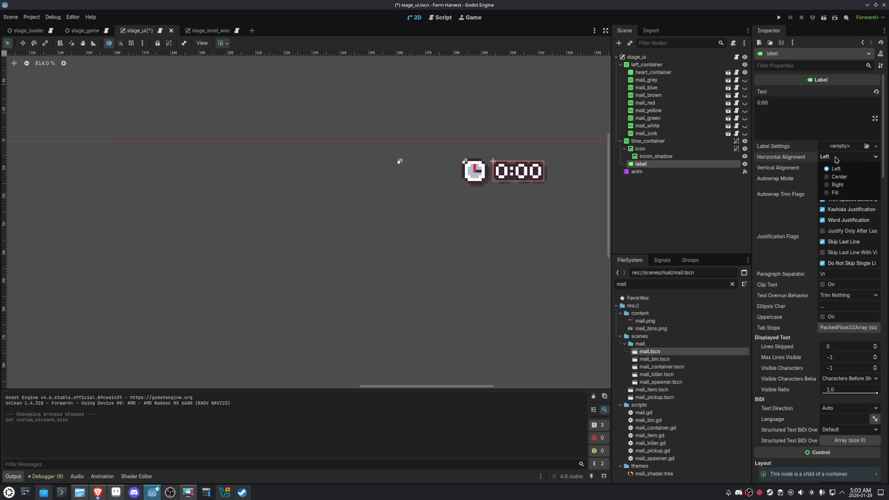
pyautogui.click(844, 185)
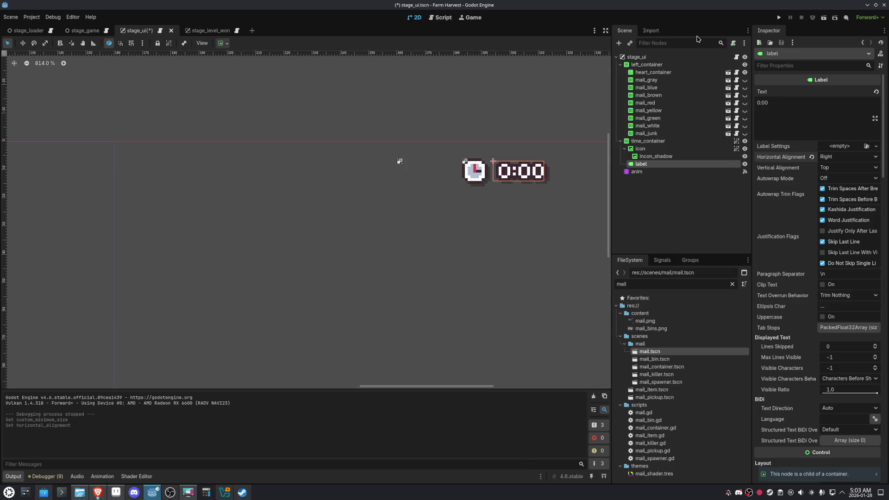
pyautogui.click(779, 17)
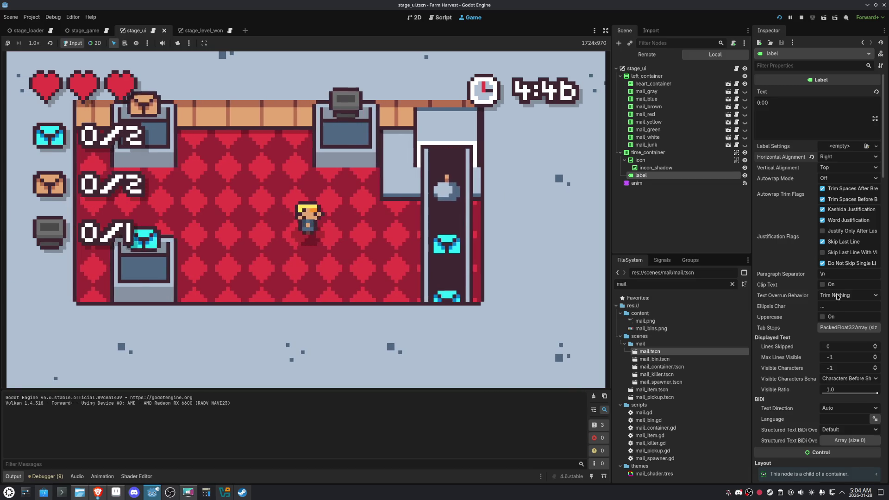
# Stop the test run after checking the right-aligned timer
pyautogui.click(802, 17)
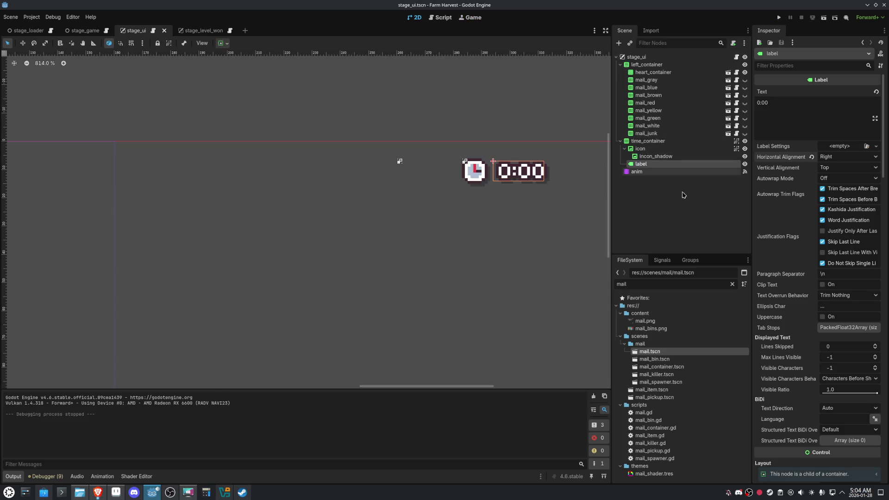
# Commit a 19 px label minimum width and lower time_container's Separation to 0, then run the game
pyautogui.scroll(-5, 834, 352)
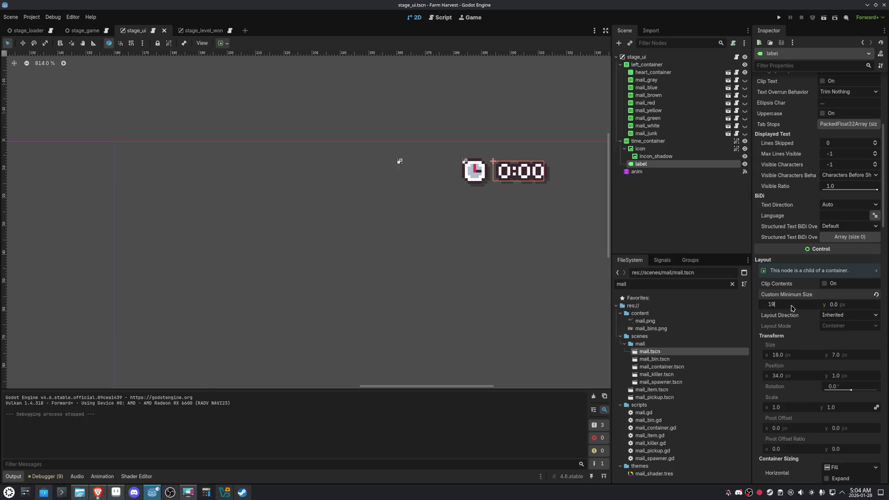
pyautogui.press('Return')
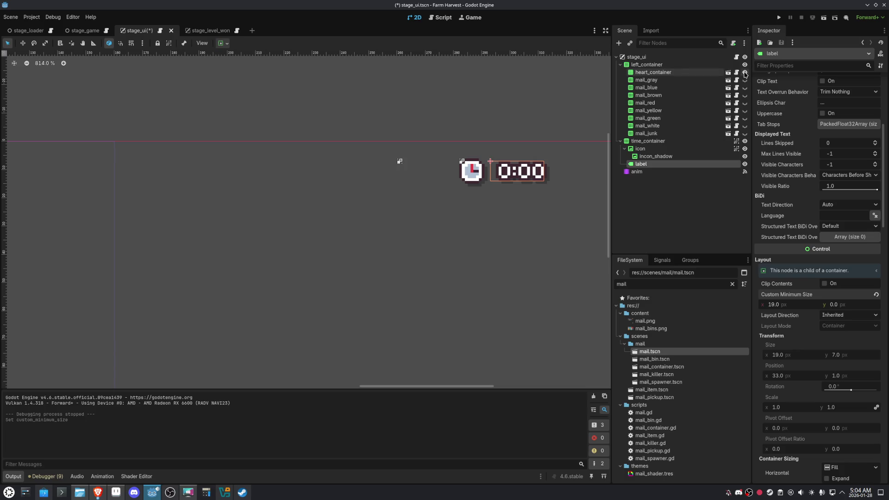
pyautogui.click(649, 142)
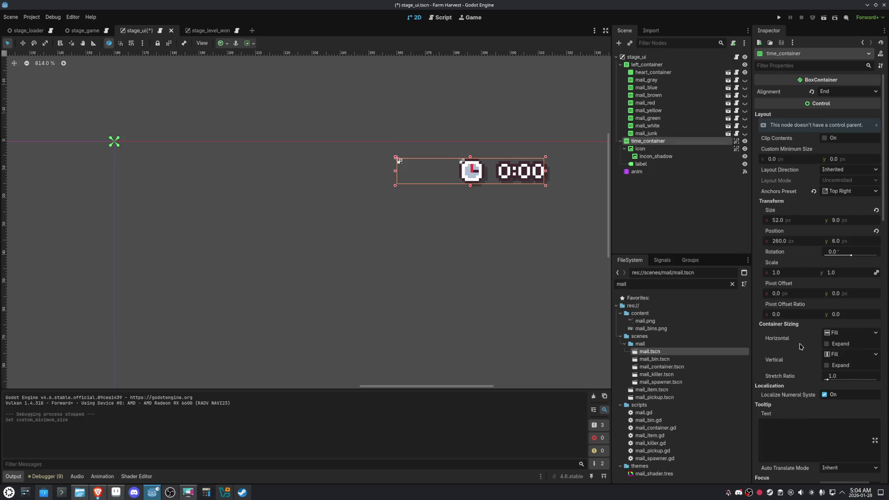
pyautogui.scroll(-10, 816, 350)
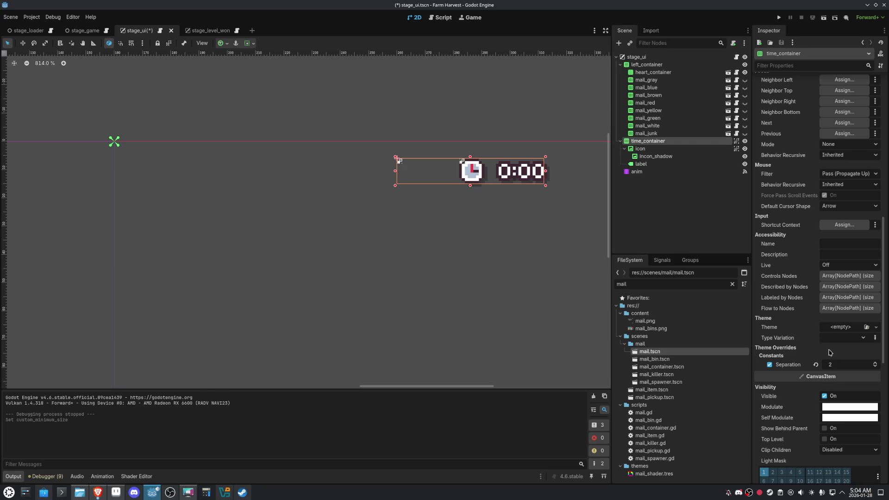
pyautogui.click(874, 368)
pyautogui.click(875, 368)
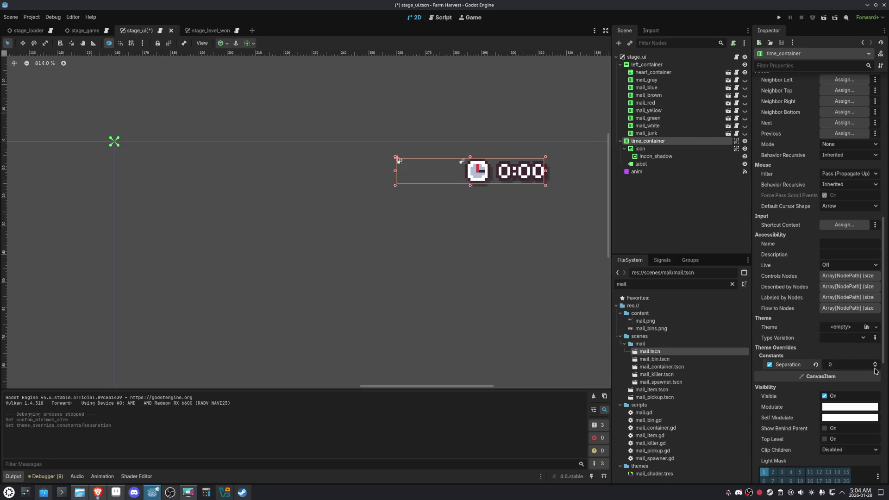
pyautogui.click(780, 17)
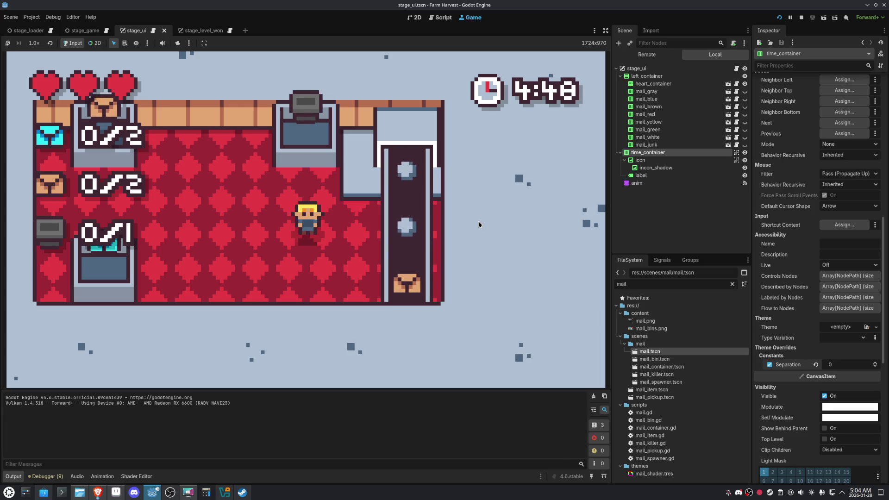
# Walk the player left, up, down and right around the room while watching the timer, then stop
pyautogui.press('Left')
pyautogui.press('Left')
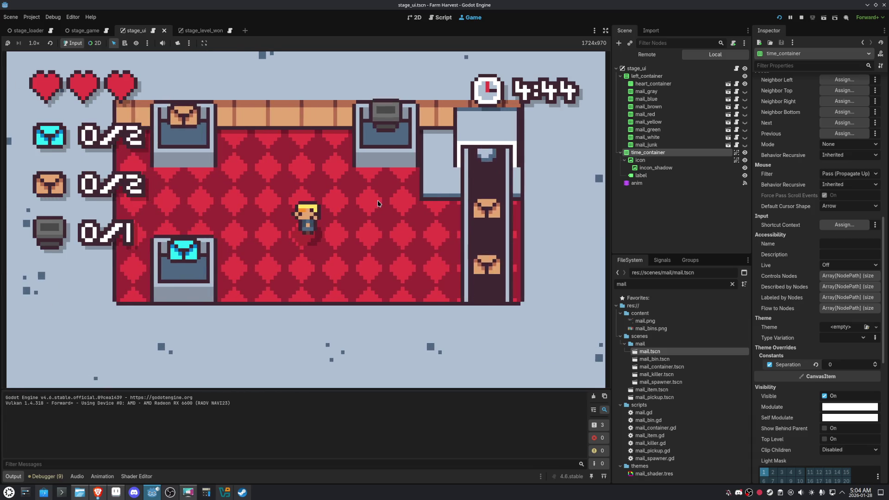
pyautogui.press('Up')
pyautogui.press('Down')
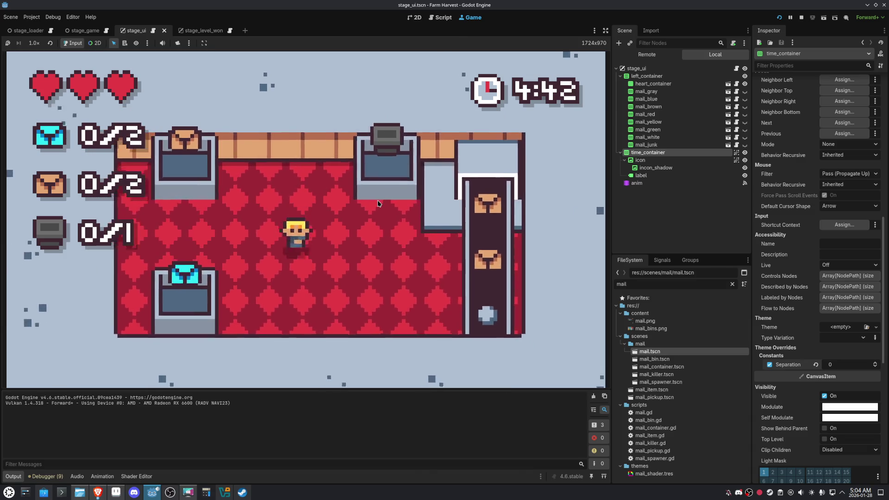
pyautogui.press('Right')
pyautogui.press('Up')
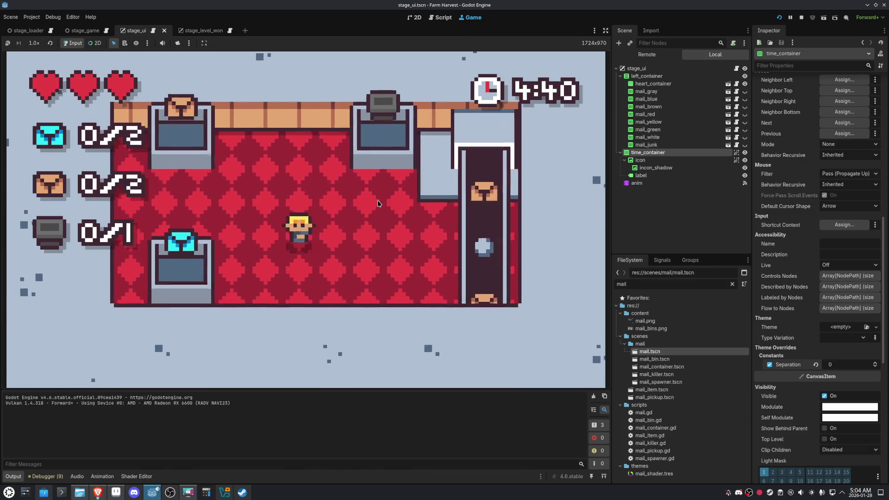
pyautogui.press('Down')
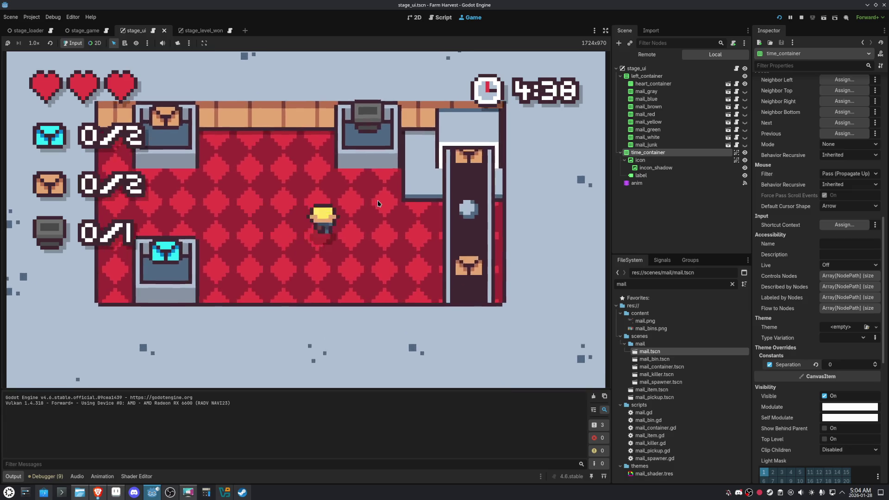
pyautogui.press('Up')
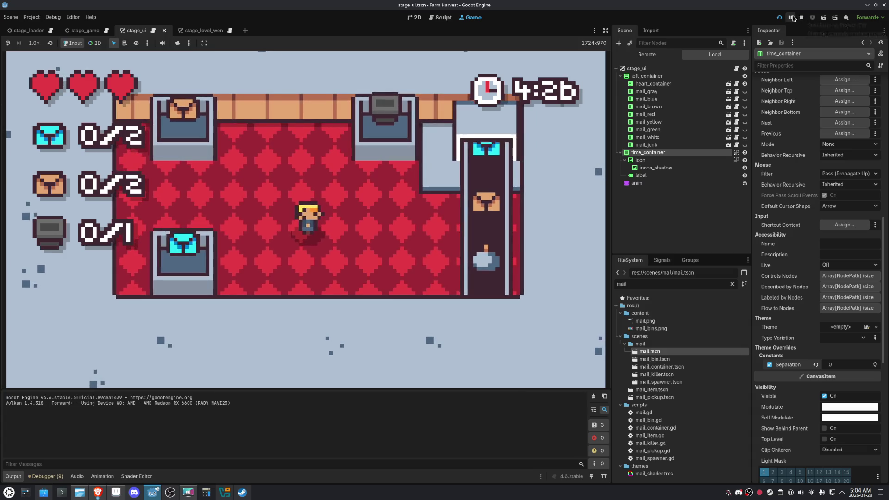
pyautogui.click(801, 19)
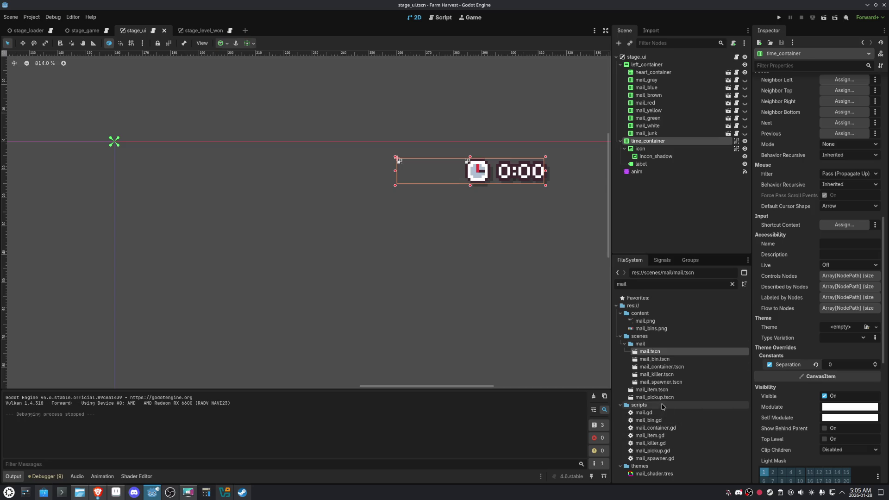
# Move mail_item.tscn and mail_pickup.tscn into the scenes/mail folder, confirming each move
pyautogui.click(649, 388)
pyautogui.moveTo(650, 388); pyautogui.dragTo(642, 344)
pyautogui.click(420, 256)
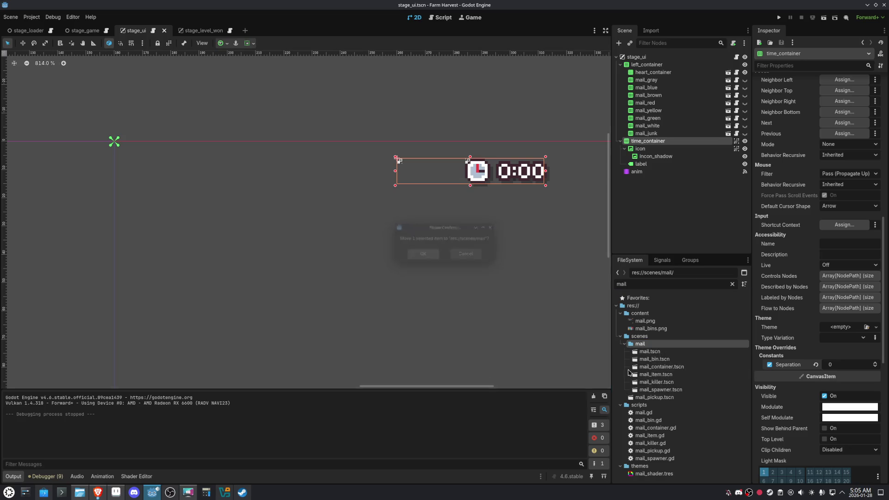
pyautogui.moveTo(654, 397); pyautogui.dragTo(645, 345)
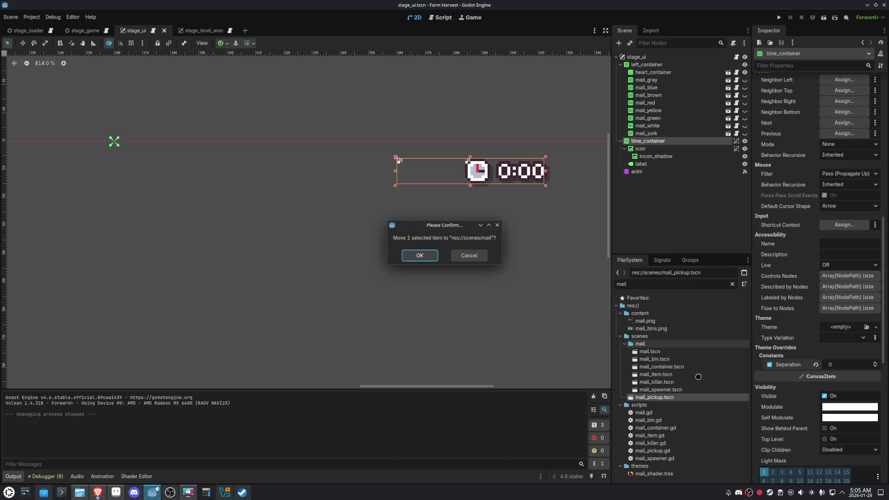
pyautogui.click(420, 256)
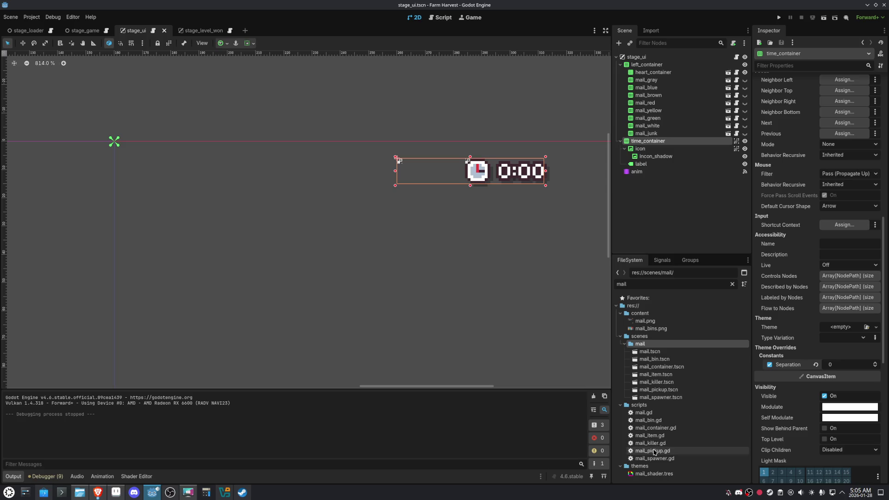
# Collapse the scripts folder and re-expand the mail scenes folder to check its contents
pyautogui.click(640, 406)
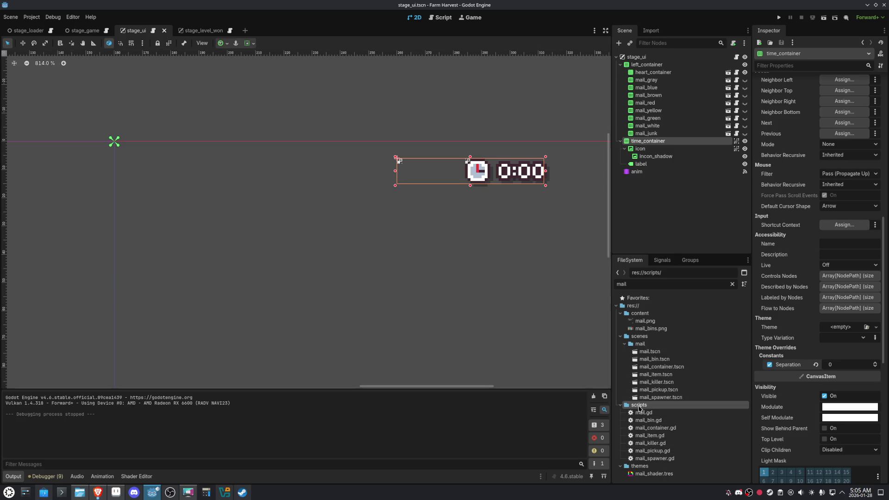
pyautogui.click(620, 406)
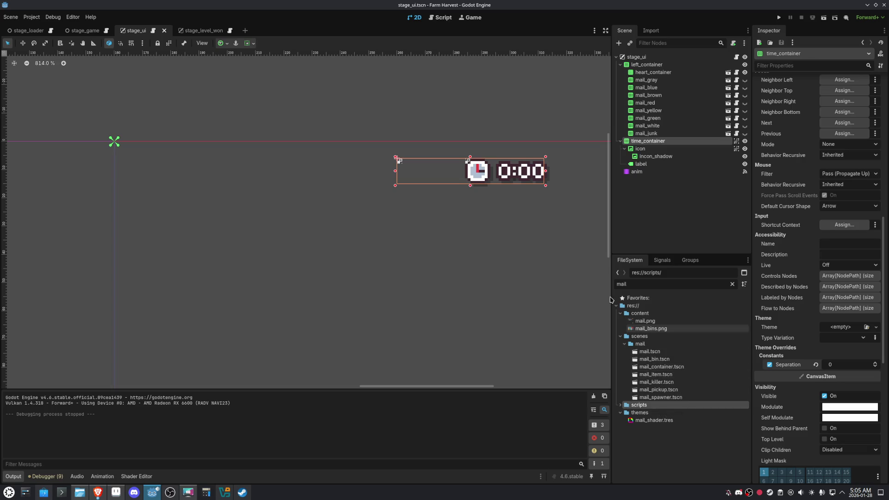
pyautogui.click(626, 345)
pyautogui.click(626, 345)
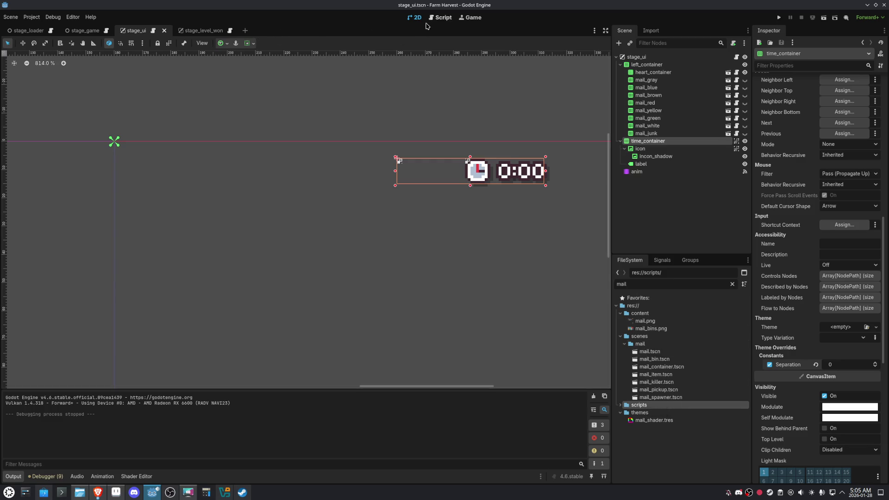
# Open the player scene from the player in the stage_game map
pyautogui.click(85, 31)
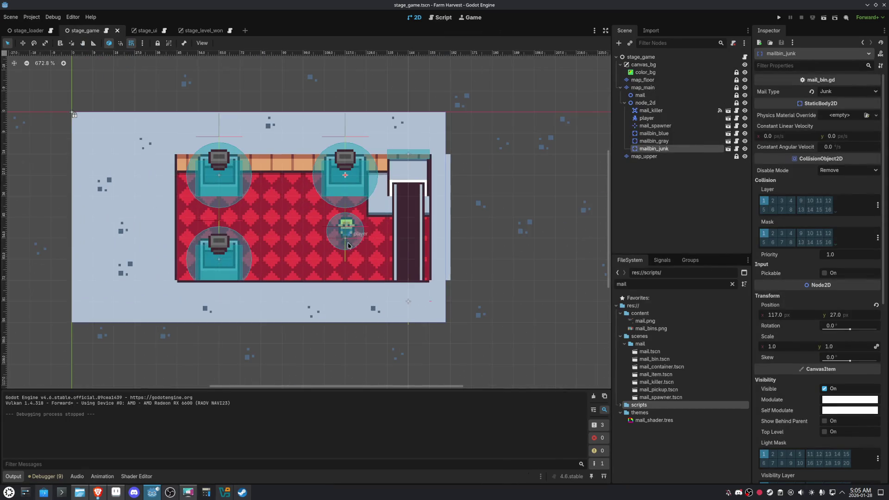
pyautogui.click(348, 244)
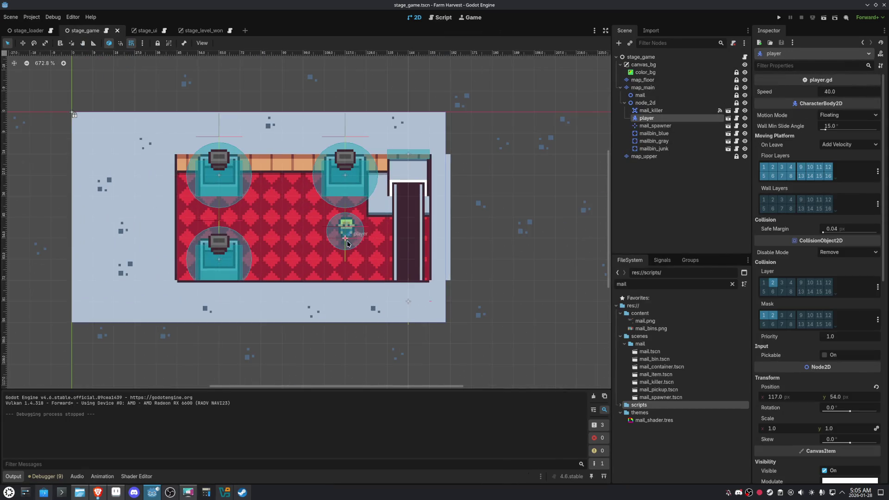
pyautogui.click(729, 119)
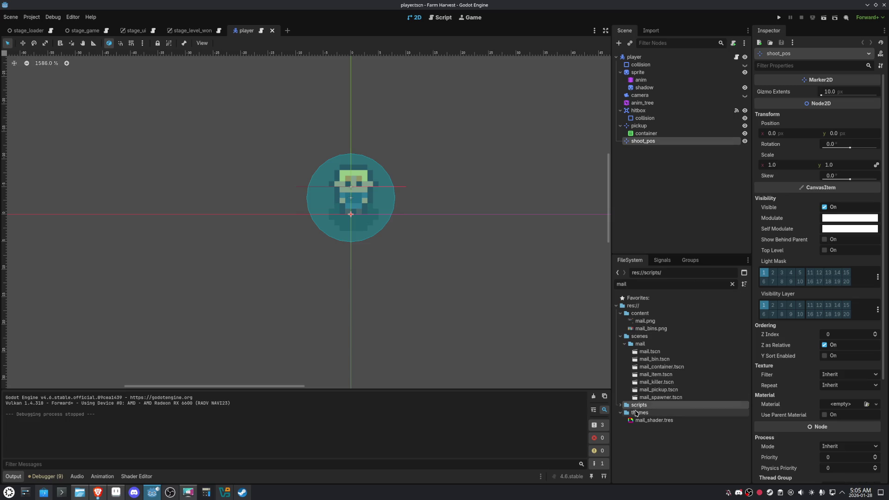
# Clear the 'mail' FileSystem filter, tidy the folders, and open player.gd in the script editor
pyautogui.click(622, 405)
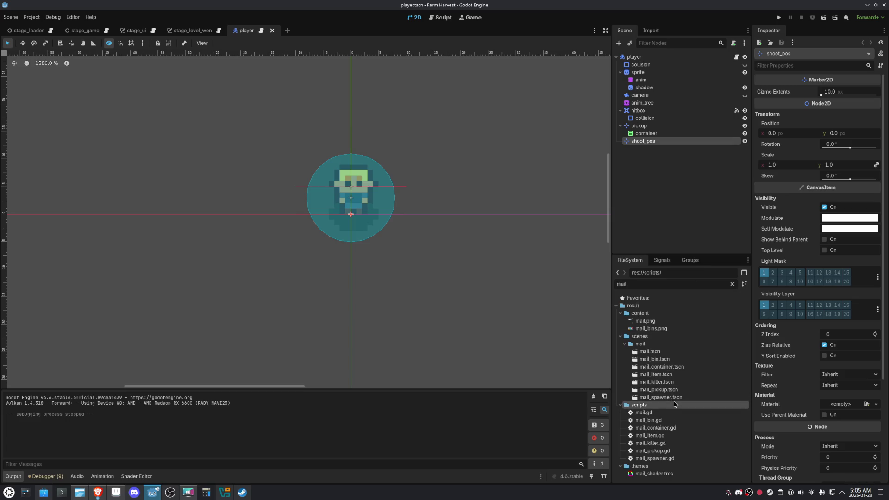
pyautogui.click(620, 405)
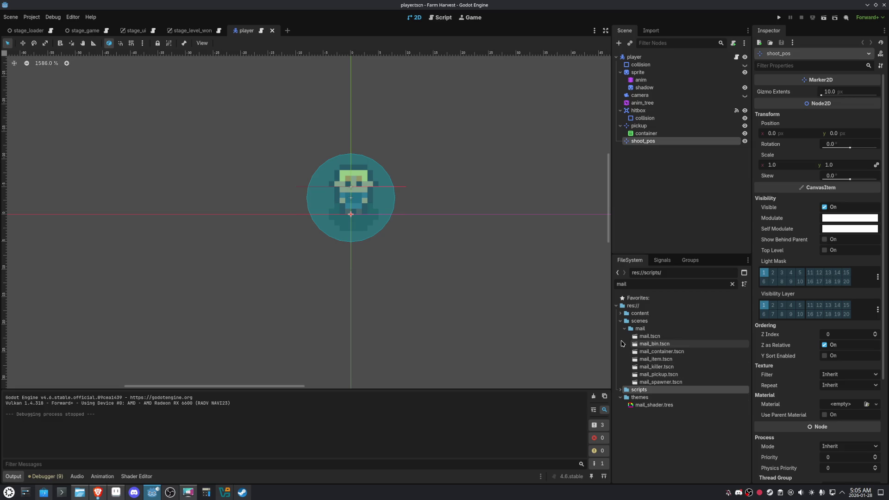
pyautogui.click(622, 313)
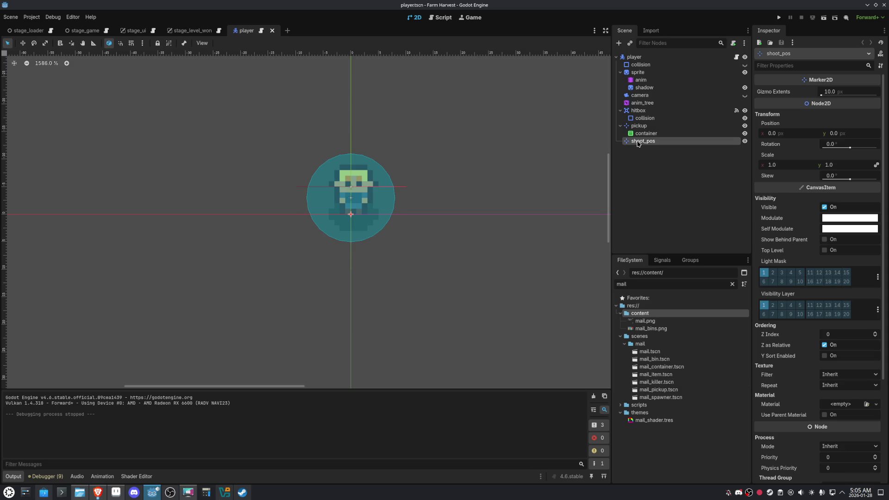
pyautogui.click(639, 59)
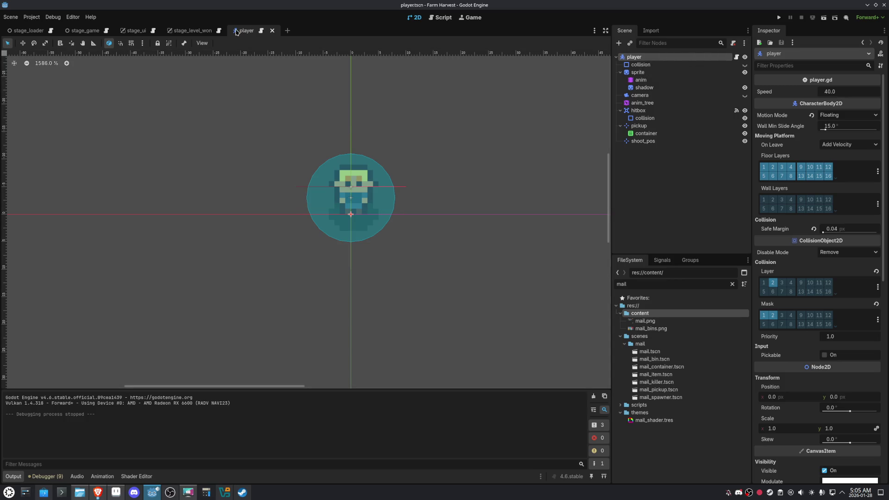
pyautogui.doubleClick(699, 404)
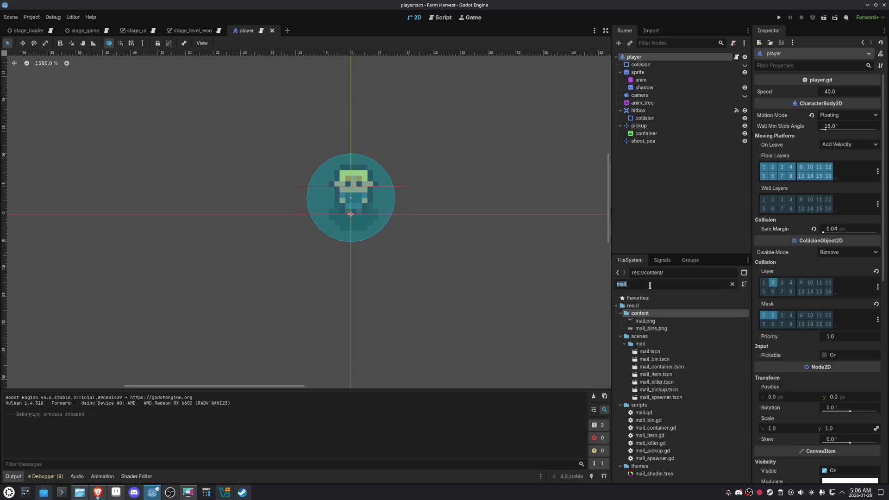
pyautogui.press('BackSpace')
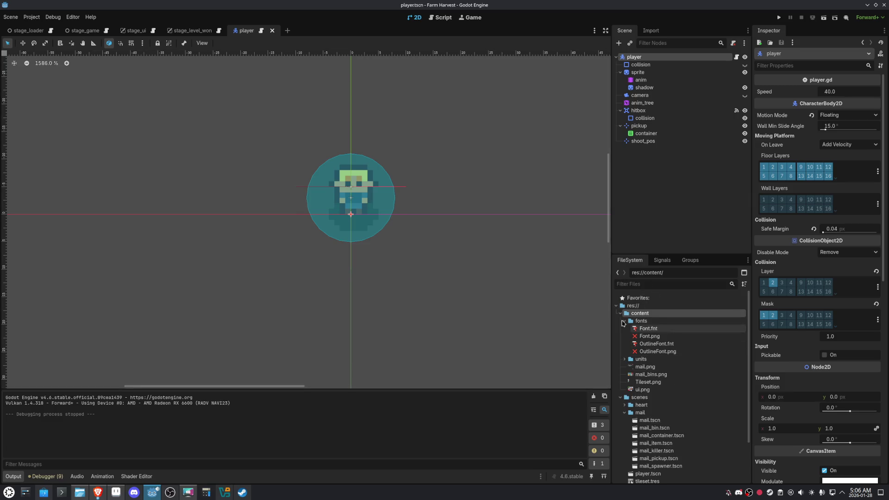
pyautogui.click(618, 315)
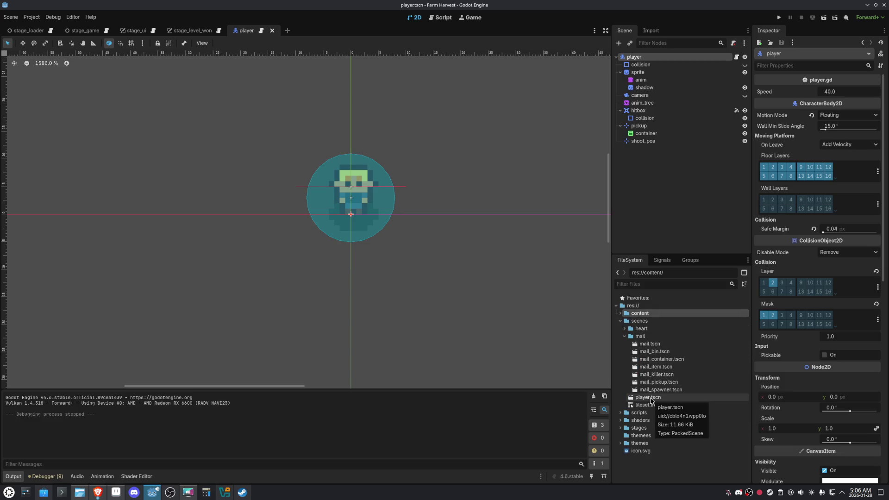
pyautogui.click(650, 399)
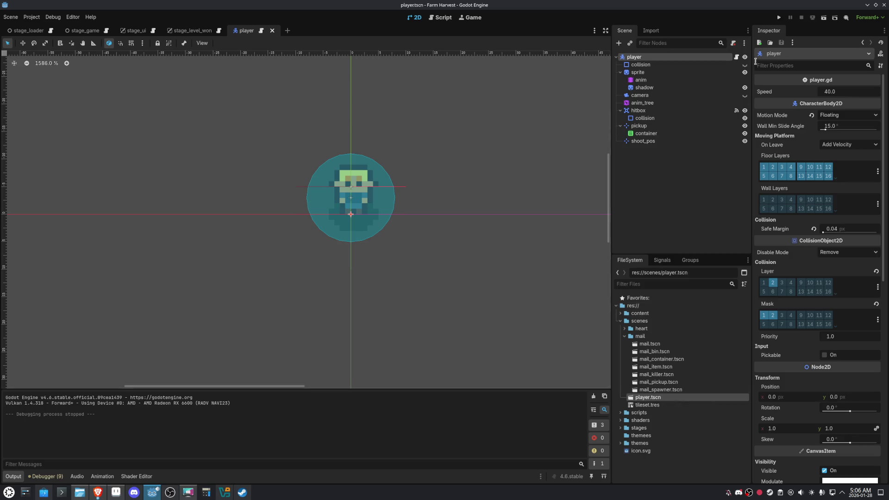
pyautogui.click(736, 57)
# Add /mail to the mail_pickup and mail_item preload paths in player.gd, save, and run
pyautogui.click(596, 72)
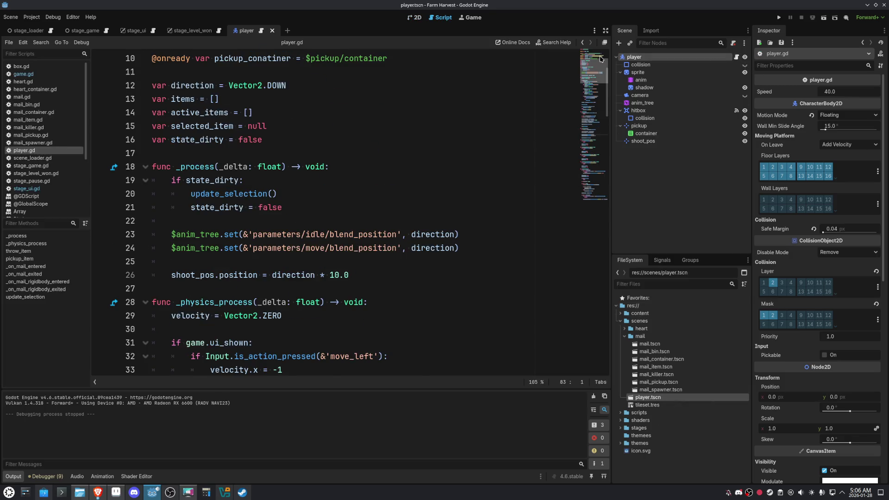
pyautogui.click(601, 59)
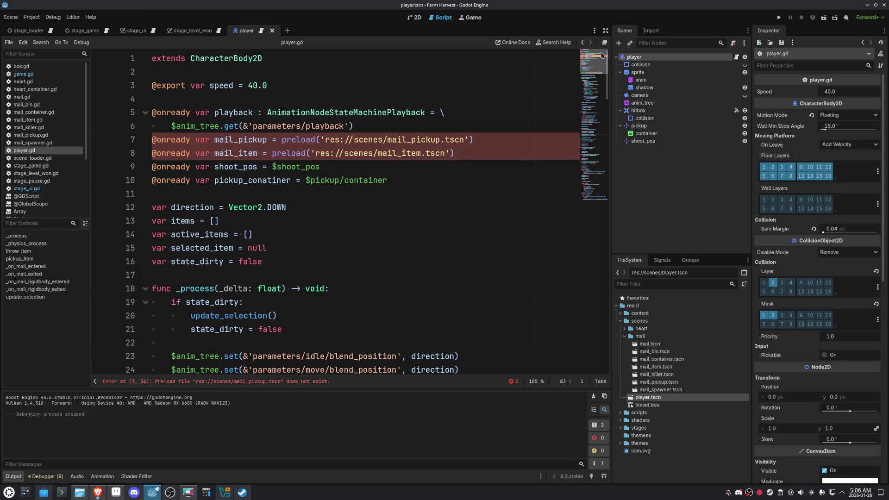
pyautogui.click(384, 139)
pyautogui.keyDown('alt'); pyautogui.click(375, 153); pyautogui.keyUp('alt')
pyautogui.write('/ma')
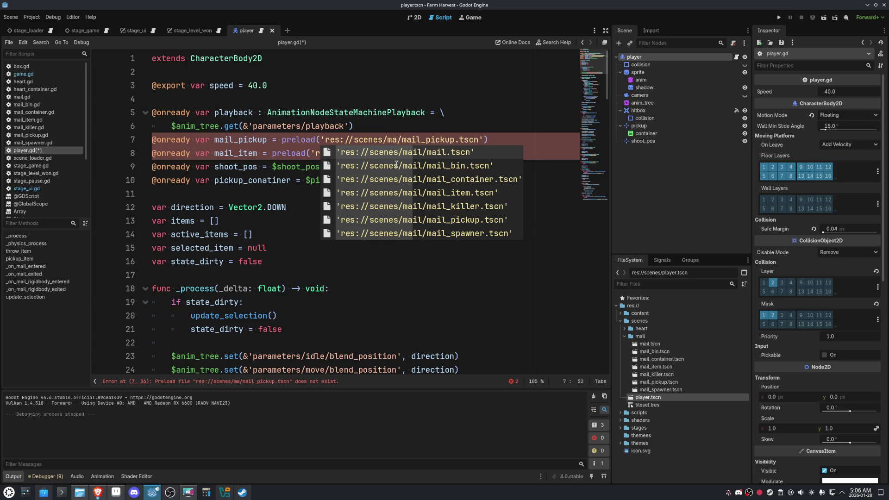
pyautogui.write('il')
pyautogui.click(481, 112)
pyautogui.hotkey('ctrl', 's')
pyautogui.click(778, 19)
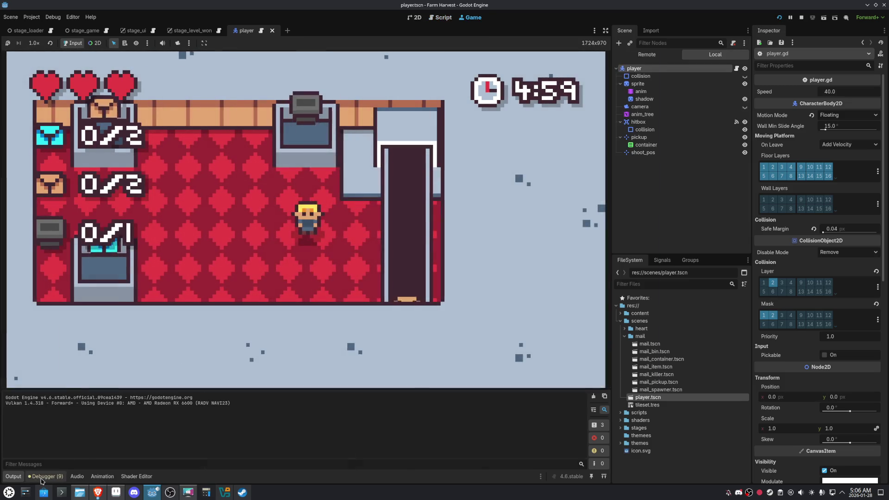
# Review the 9 errors in the Debugger, walk the player right and left, then stop with F8
pyautogui.click(45, 476)
pyautogui.click(63, 340)
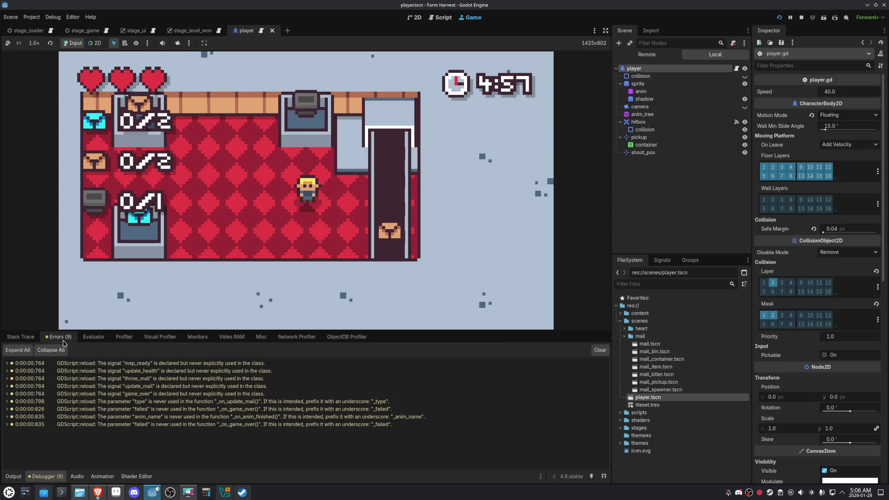
pyautogui.click(47, 476)
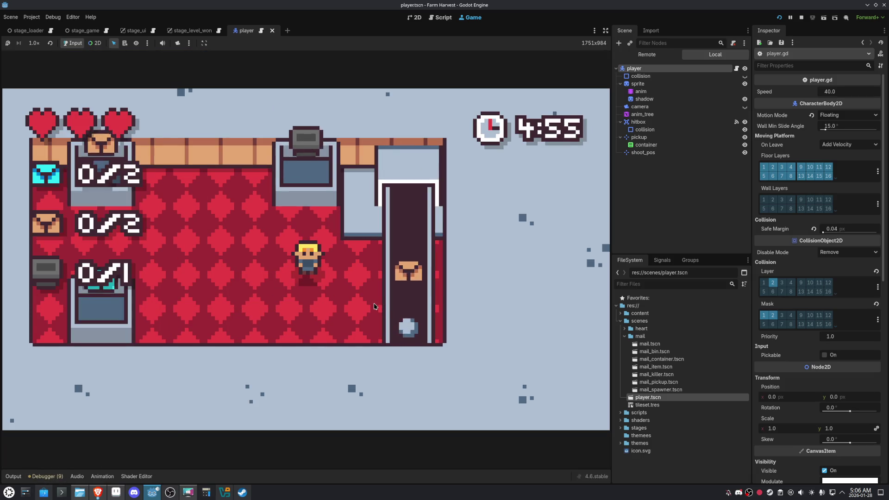
pyautogui.press('Right')
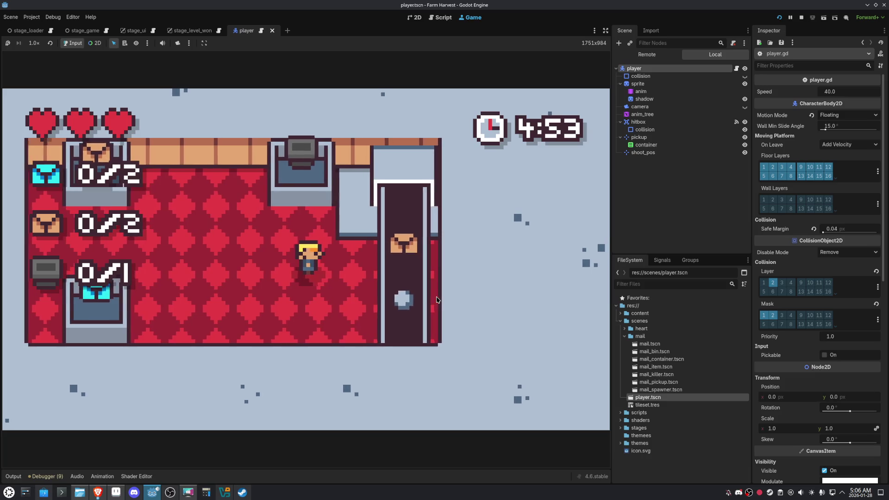
pyautogui.press('Left')
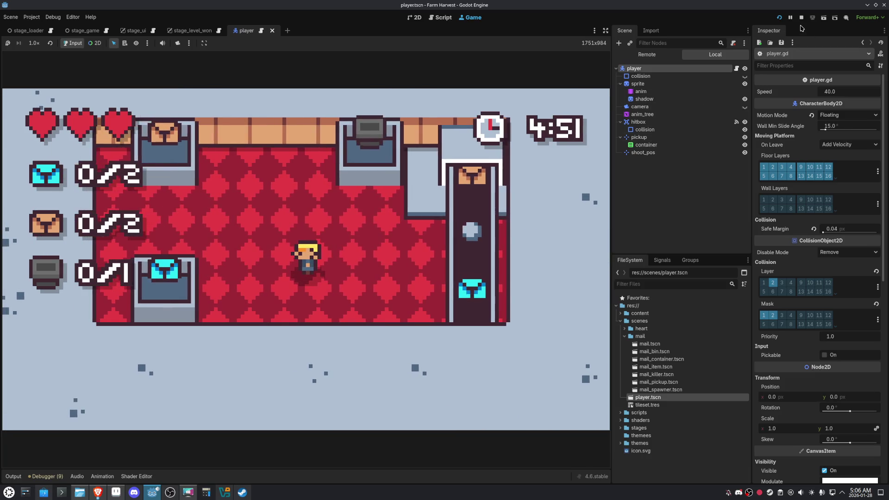
pyautogui.press('F8')
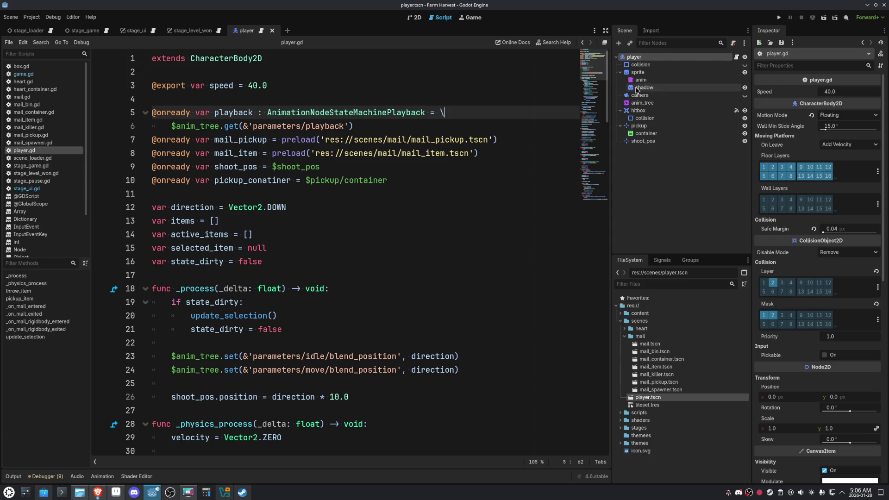
# Select the anim_tree node and switch to the player scene's 2D view
pyautogui.scroll(-14, 388, 289)
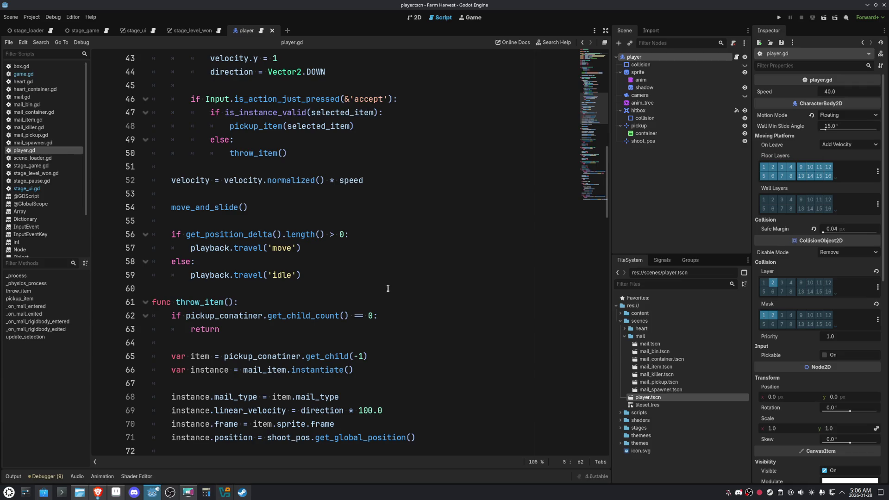
pyautogui.click(643, 103)
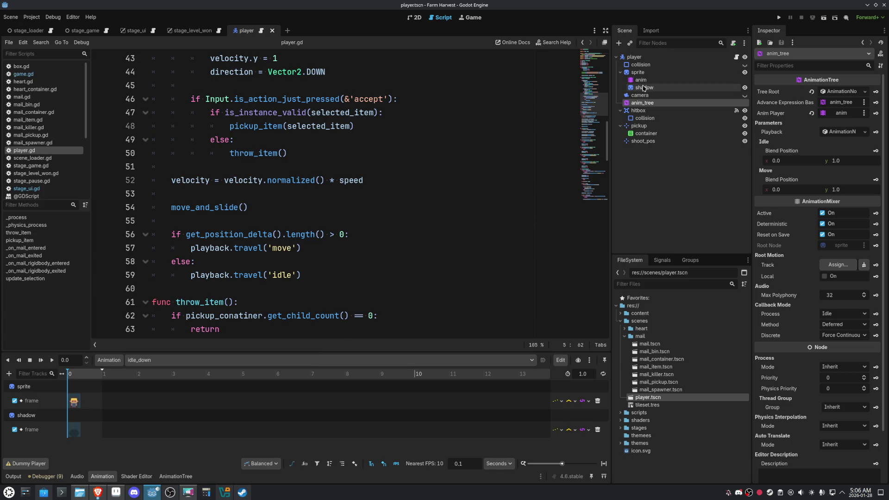
pyautogui.click(414, 17)
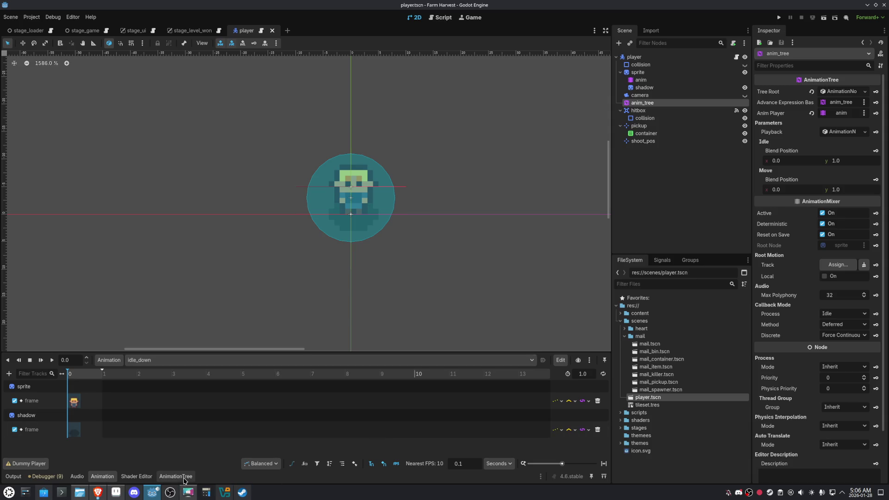
# In the AnimationTree, open the idle blend space and drag its blend point to the left
pyautogui.click(188, 476)
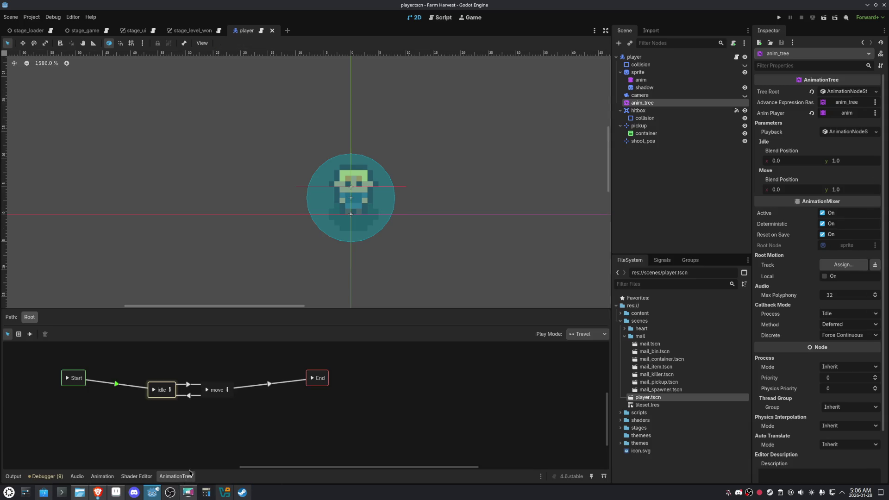
pyautogui.click(155, 396)
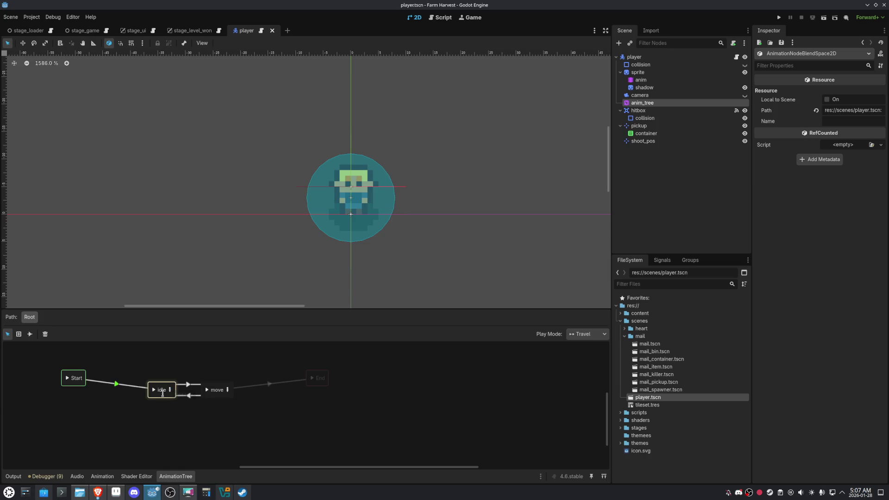
pyautogui.rightClick(342, 427)
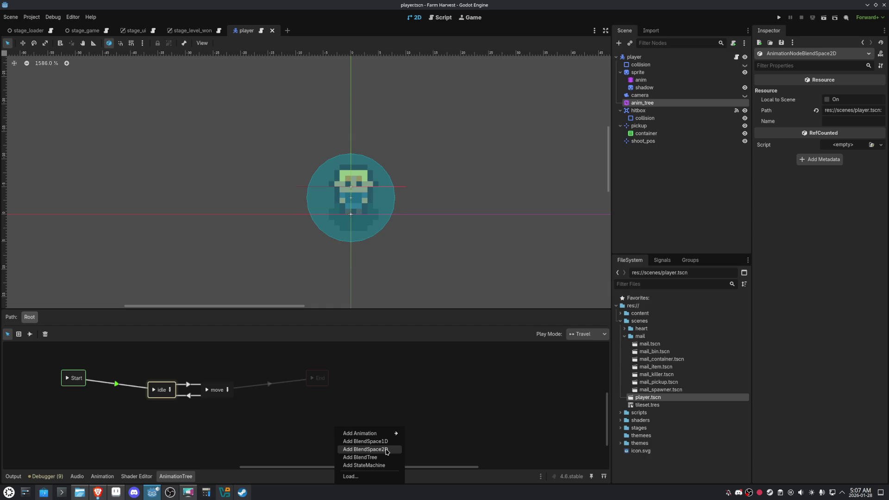
pyautogui.click(197, 426)
pyautogui.click(170, 390)
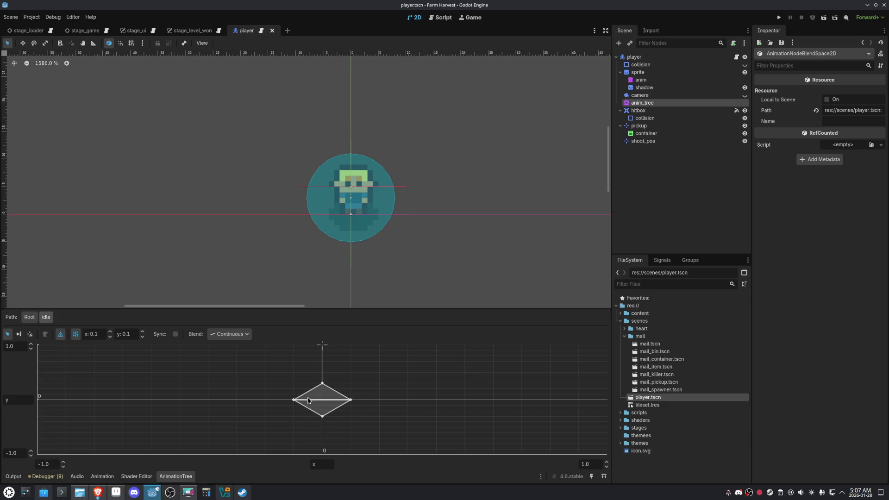
pyautogui.click(30, 334)
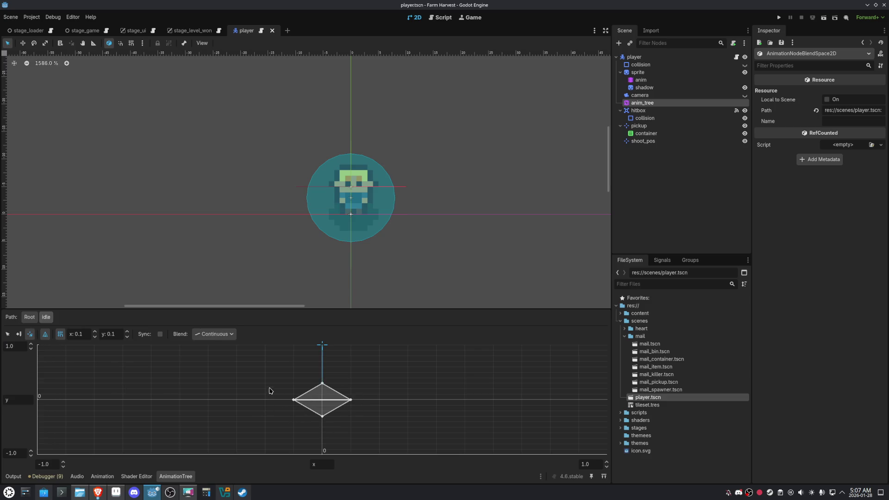
pyautogui.click(322, 416)
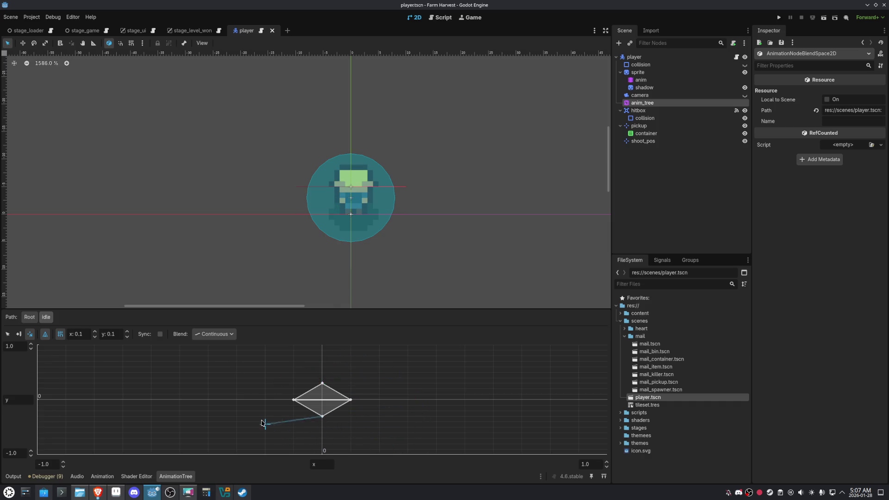
pyautogui.moveTo(327, 448)
pyautogui.mouseDown()
pyautogui.moveTo(365, 332)
pyautogui.moveTo(195, 389)
pyautogui.moveTo(189, 399)
pyautogui.mouseUp()
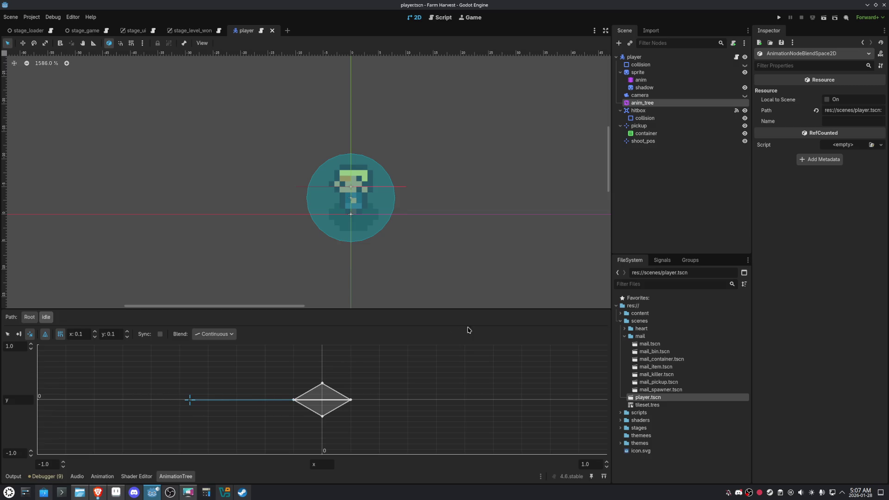
# Set the anim_tree's Idle blend position y to 1.0 and save the player scene
pyautogui.click(642, 103)
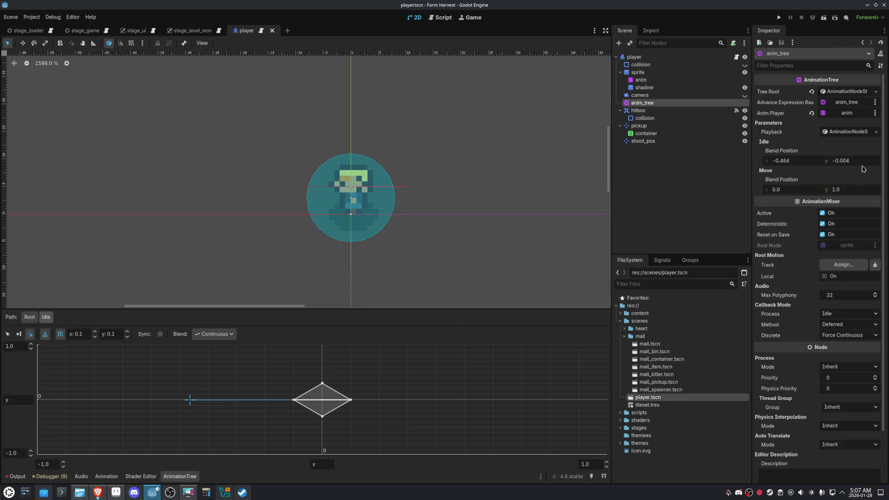
pyautogui.click(858, 162)
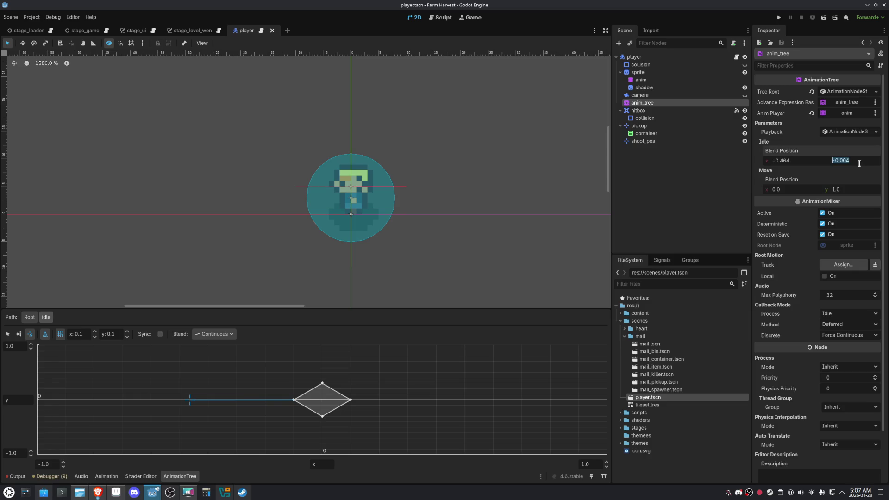
pyautogui.write('1')
pyautogui.press('Return')
pyautogui.hotkey('ctrl', 's')
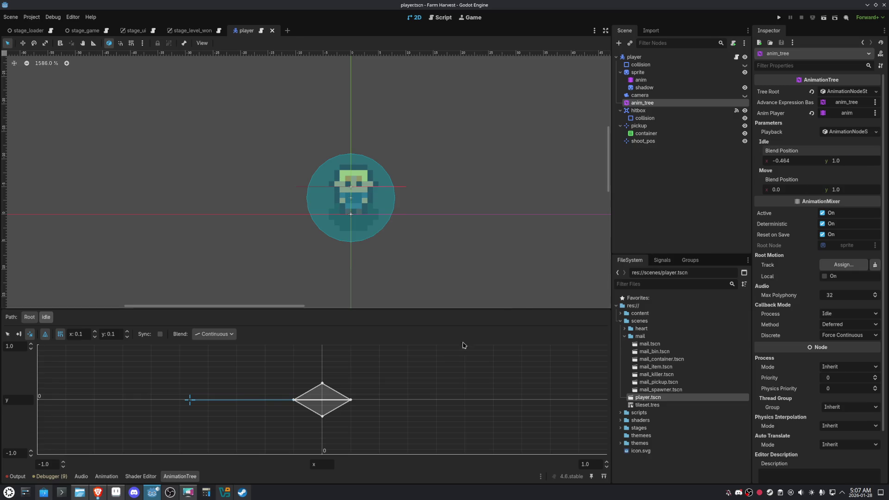
pyautogui.click(28, 318)
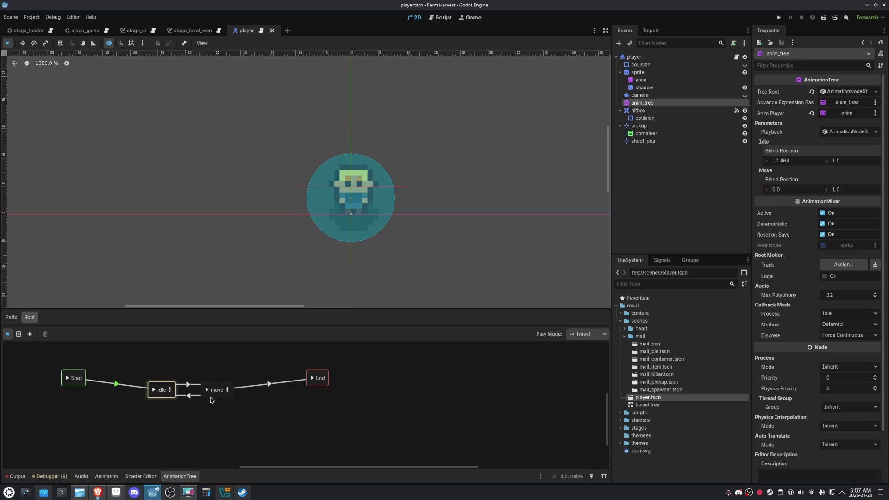
# Select the anim player node and look through its idle and move animations
pyautogui.click(641, 80)
pyautogui.click(153, 359)
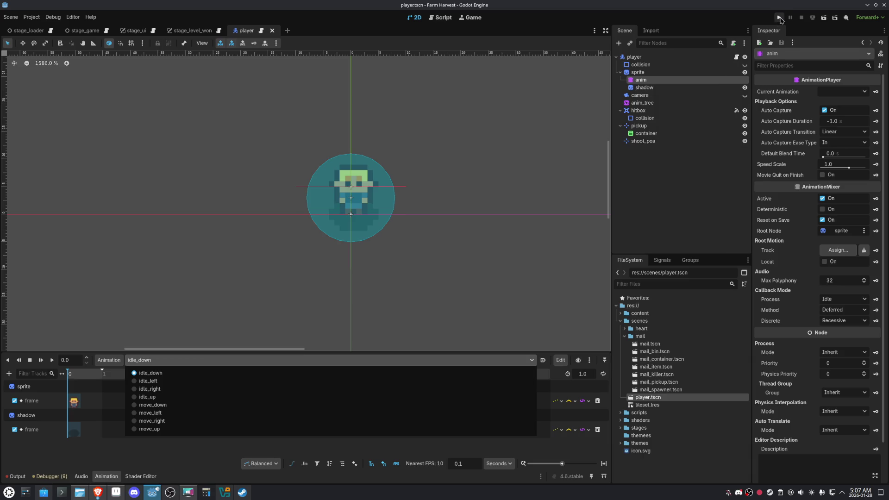
pyautogui.click(780, 20)
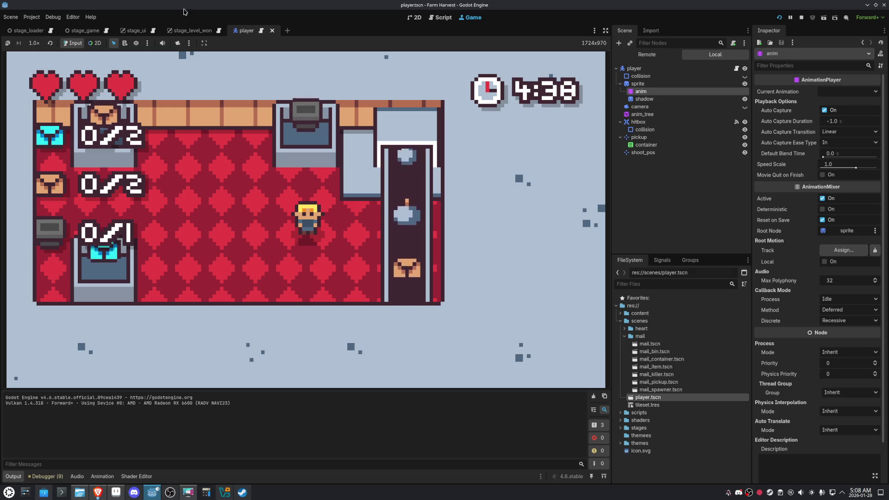
# Return to the 2D view and look over the stage_game layout
pyautogui.click(413, 17)
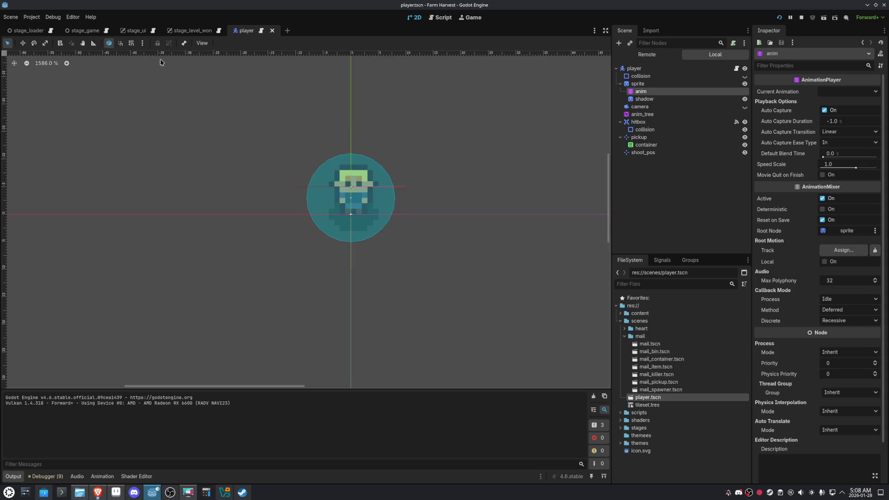
pyautogui.click(84, 31)
pyautogui.moveTo(230, 226)
pyautogui.mouseDown()
pyautogui.moveTo(301, 253)
pyautogui.moveTo(248, 228)
pyautogui.moveTo(229, 260)
pyautogui.mouseUp()
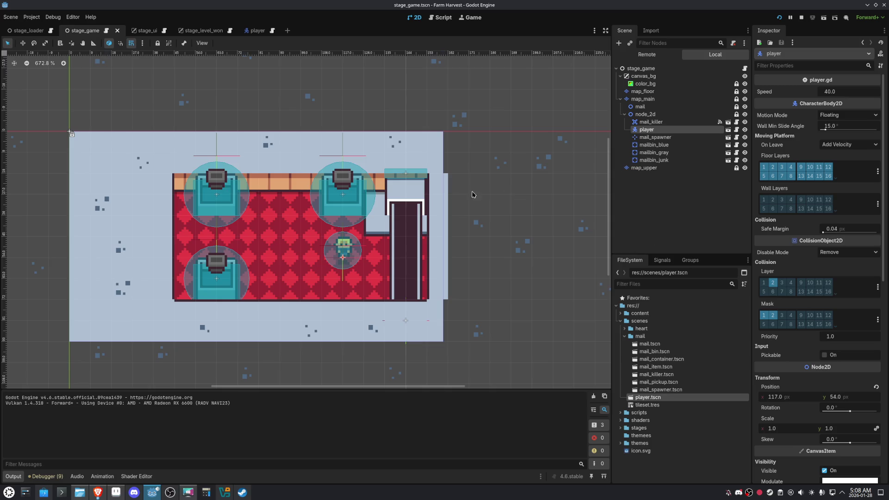
# Narrow the stage_ui time_container from its left edge and save the stage_ui scene
pyautogui.click(141, 31)
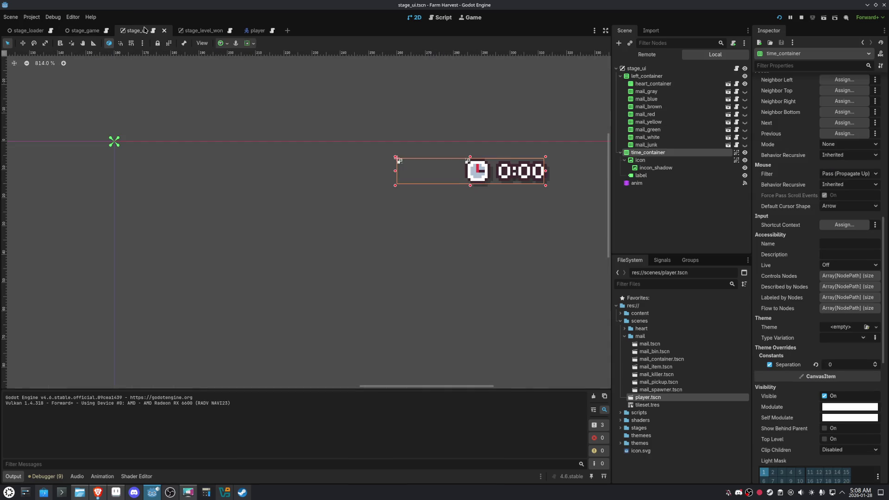
pyautogui.moveTo(395, 173); pyautogui.dragTo(448, 171)
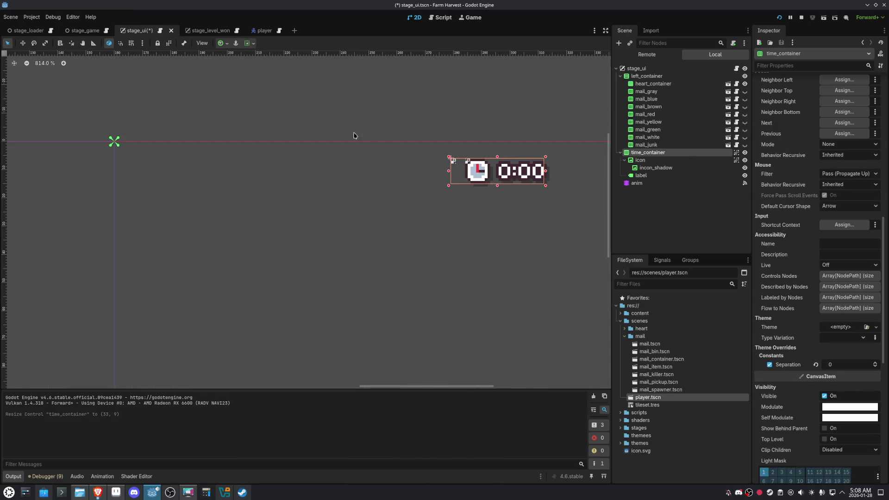
pyautogui.hotkey('ctrl', 's')
# Pass through stage_level_won back to the player scene and bring up player.gd
pyautogui.click(207, 32)
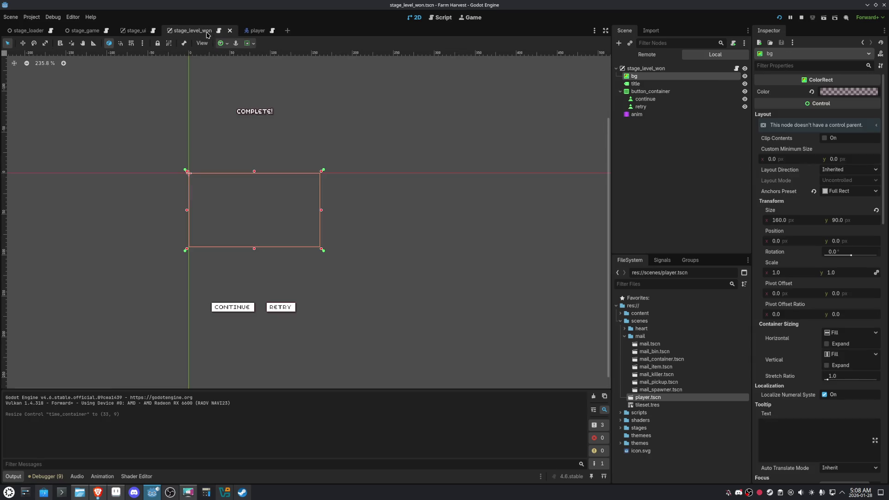
pyautogui.click(255, 30)
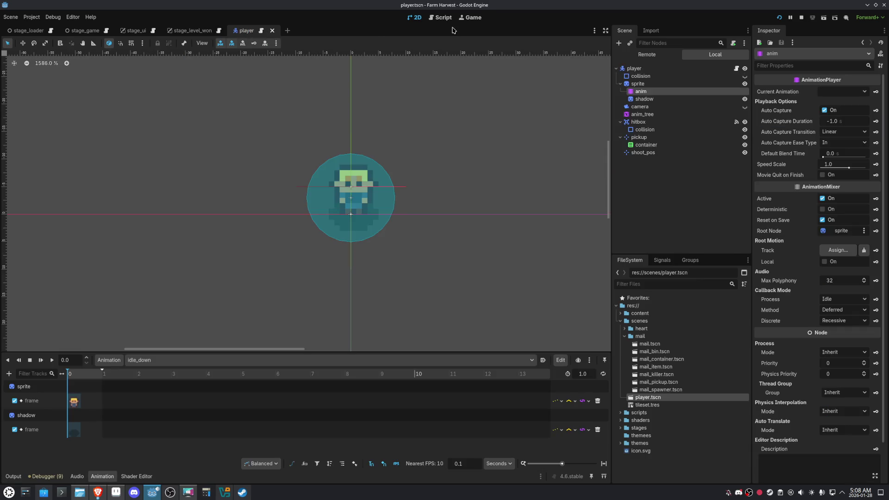
pyautogui.click(442, 17)
# Scroll through player.gd and back to its mail preloads and exported speed of 40.0
pyautogui.scroll(-12, 355, 284)
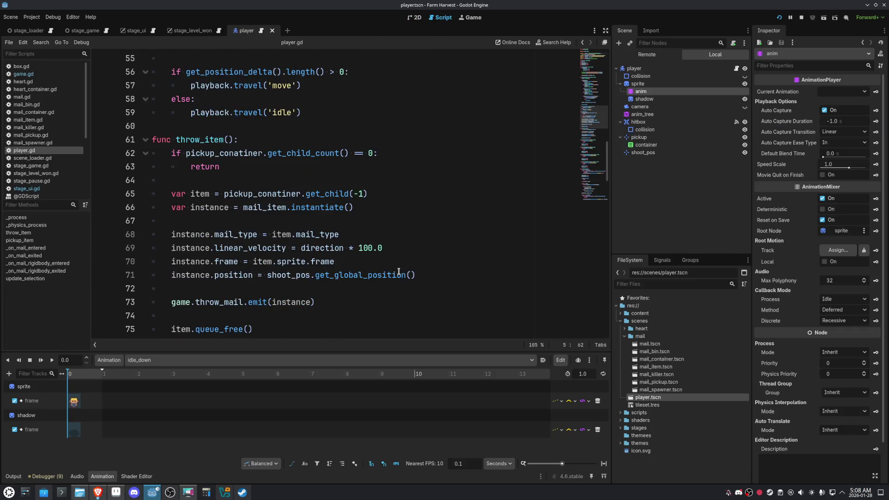
pyautogui.scroll(-3, 398, 271)
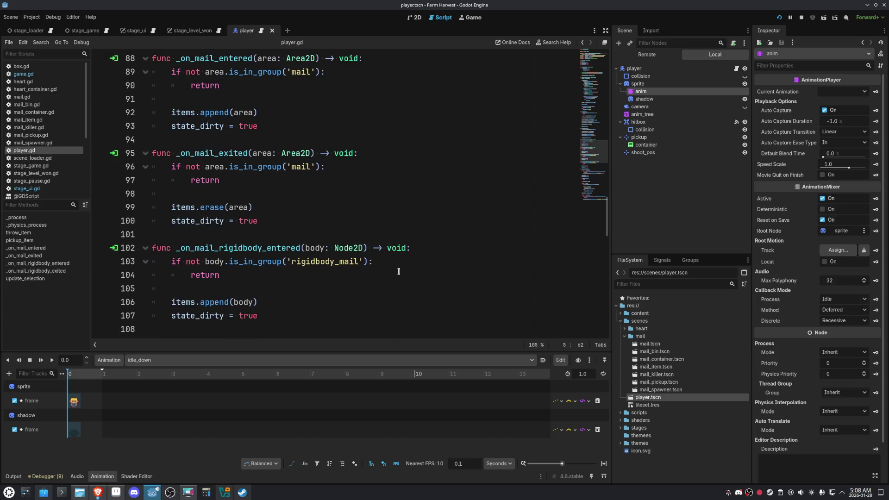
pyautogui.scroll(-4, 398, 271)
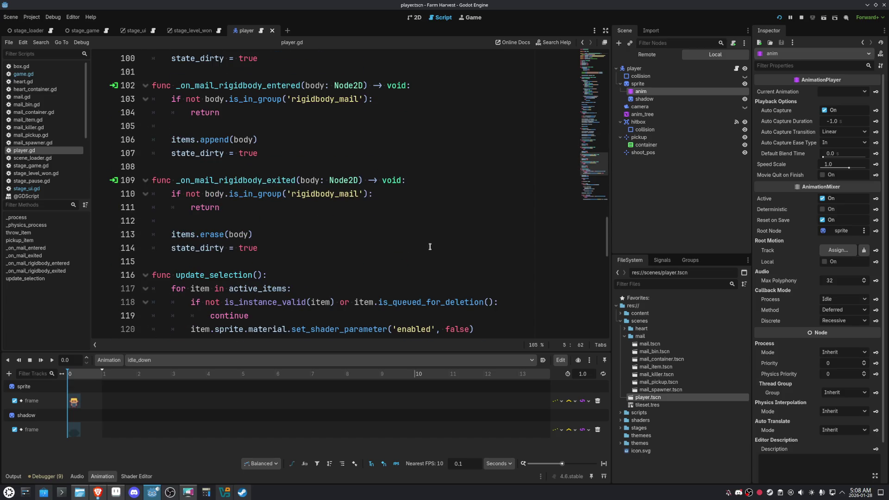
pyautogui.scroll(-9, 429, 244)
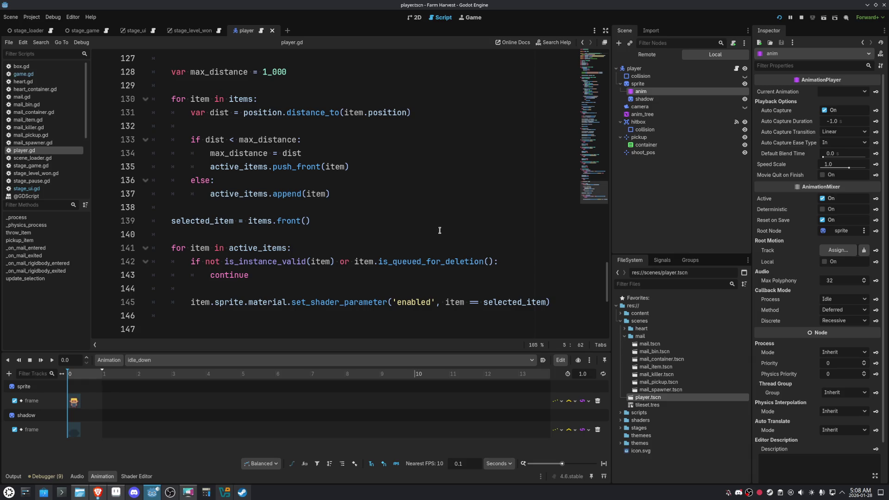
pyautogui.scroll(-1, 440, 230)
pyautogui.scroll(1, 439, 230)
pyautogui.scroll(4, 439, 230)
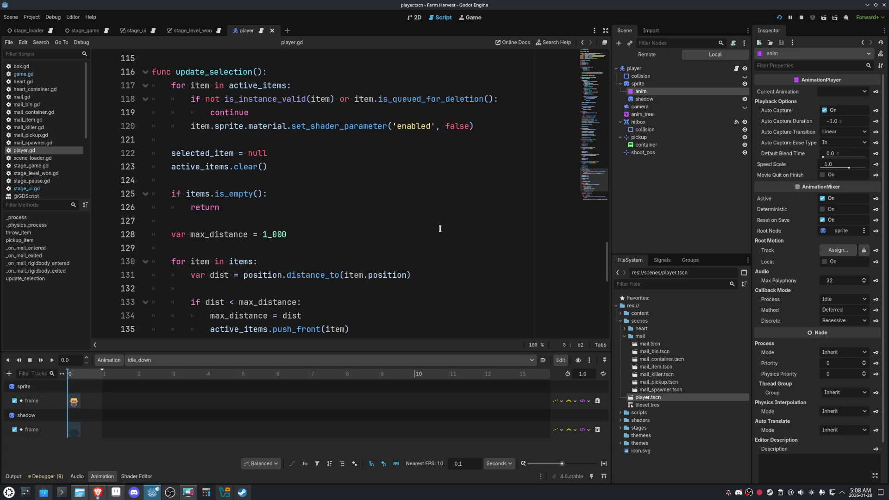
pyautogui.scroll(-2, 440, 229)
pyautogui.scroll(8, 440, 228)
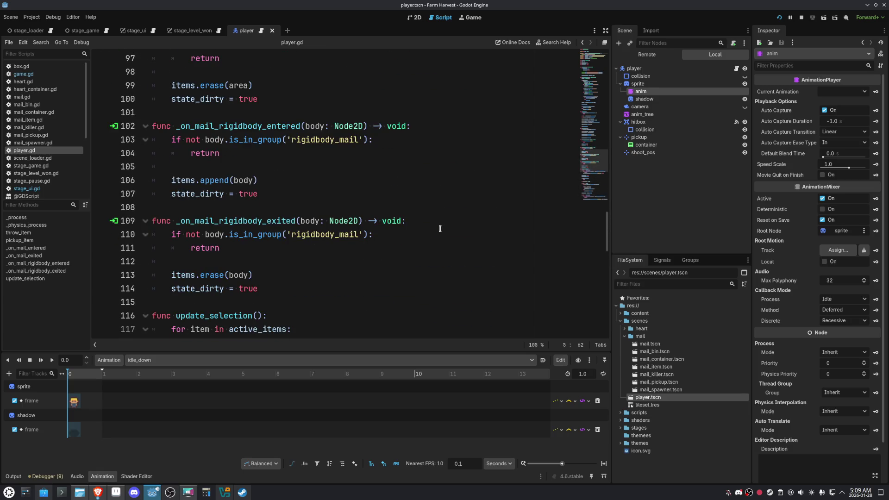
pyautogui.scroll(4, 440, 228)
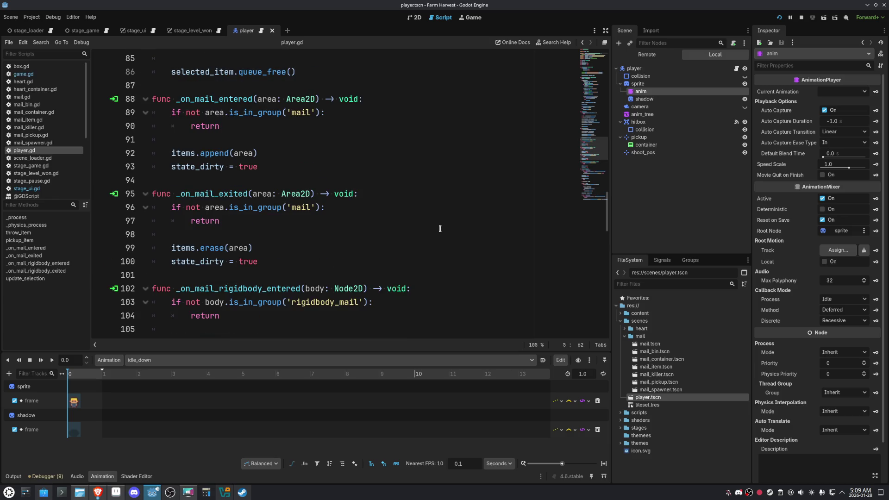
pyautogui.scroll(11, 439, 229)
pyautogui.scroll(9, 440, 228)
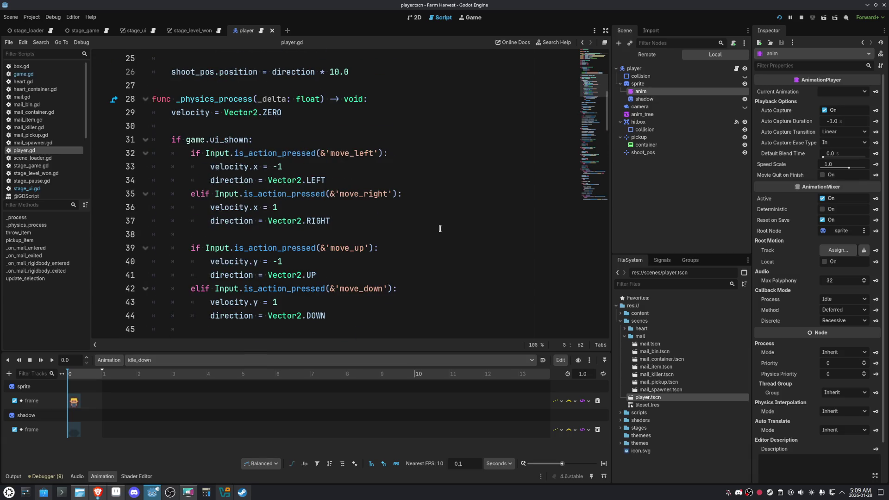
pyautogui.scroll(5, 440, 229)
pyautogui.scroll(-1, 429, 273)
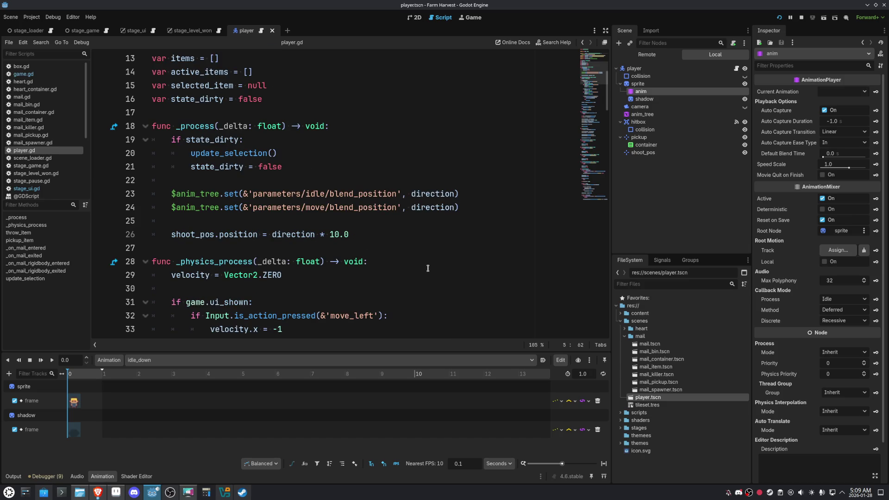
pyautogui.scroll(4, 427, 269)
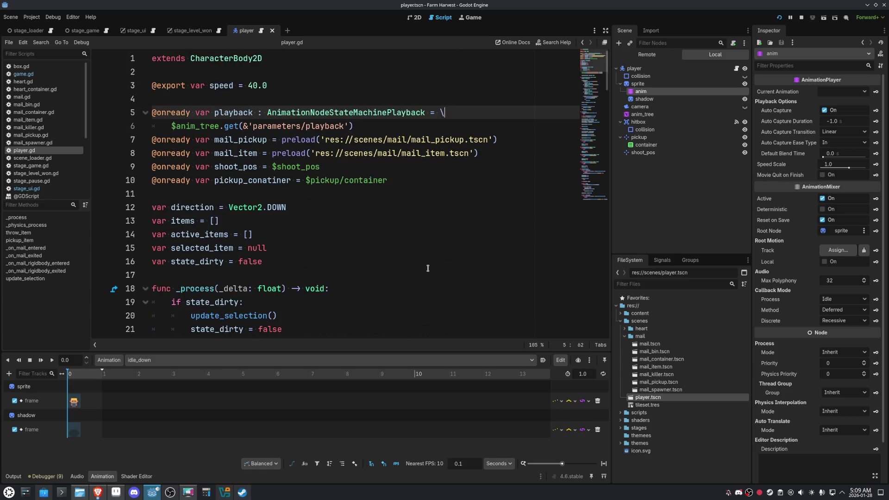
# Delete the exported speed 40.0, use game.save.player.speed for velocity, and rerun the game
pyautogui.moveTo(276, 85); pyautogui.dragTo(149, 83)
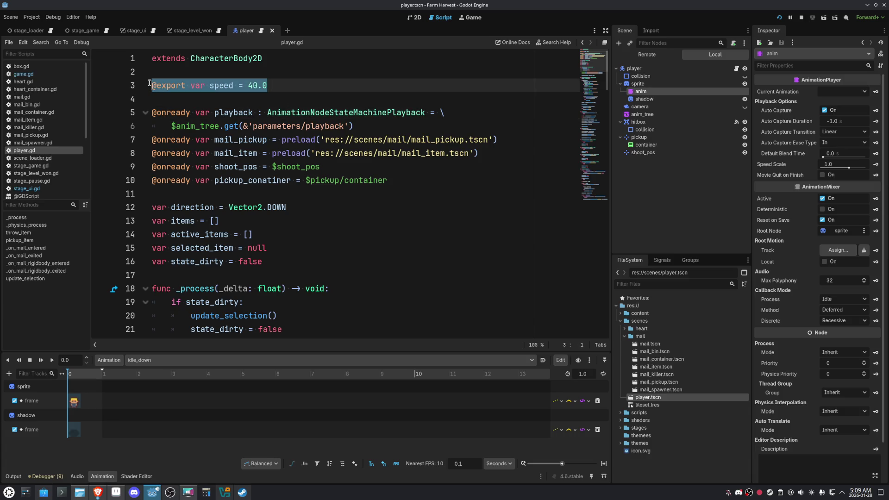
pyautogui.press('BackSpace')
pyautogui.press('BackSpace')
pyautogui.press('BackSpace')
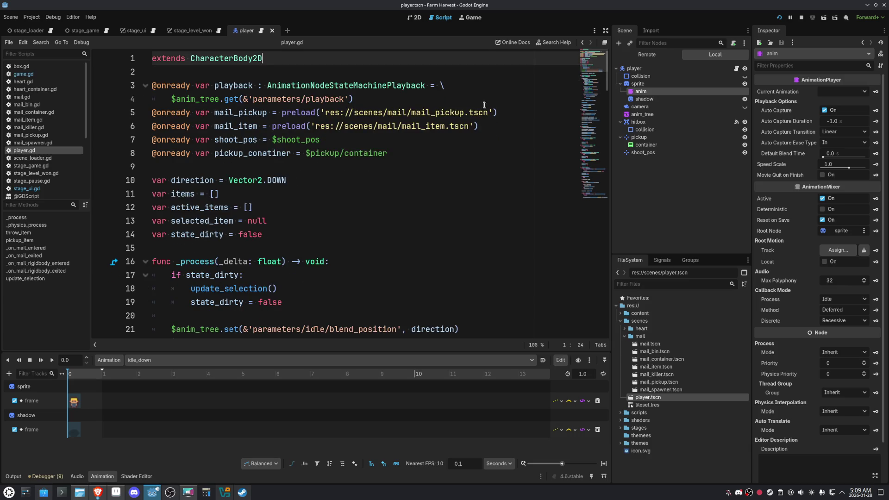
pyautogui.scroll(-10, 421, 159)
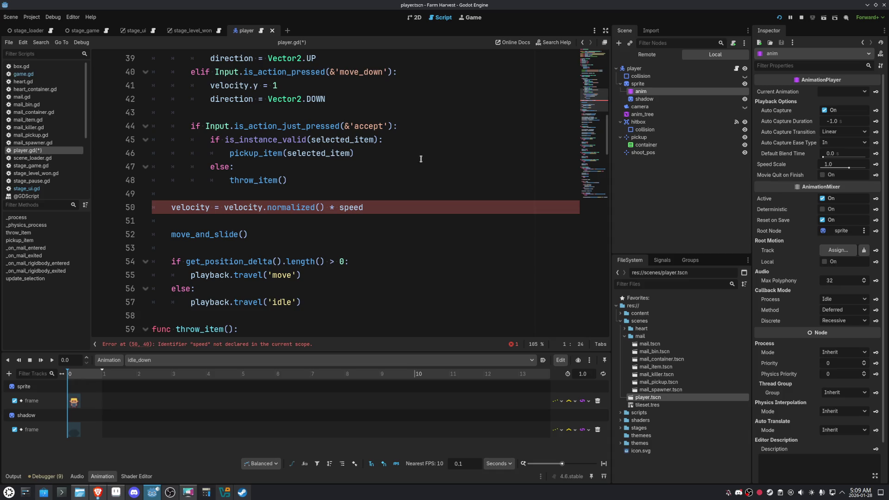
pyautogui.doubleClick(360, 207)
pyautogui.write('game.sa')
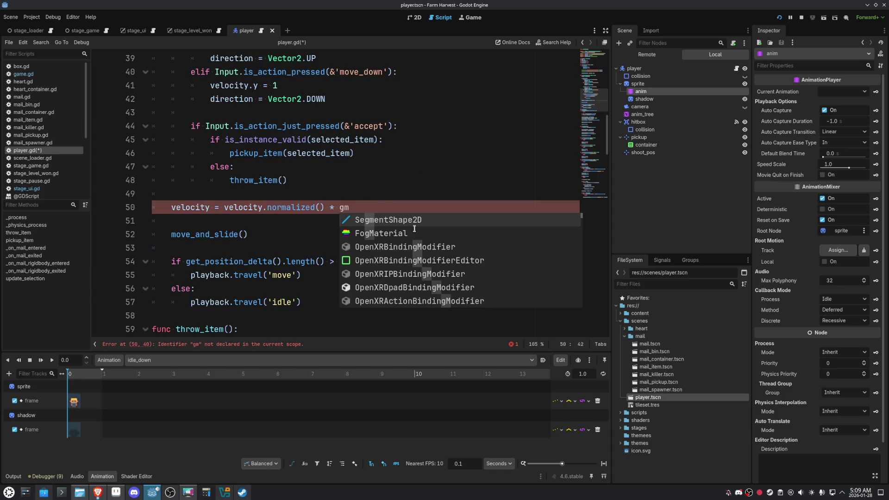
pyautogui.write('ve.player.spe')
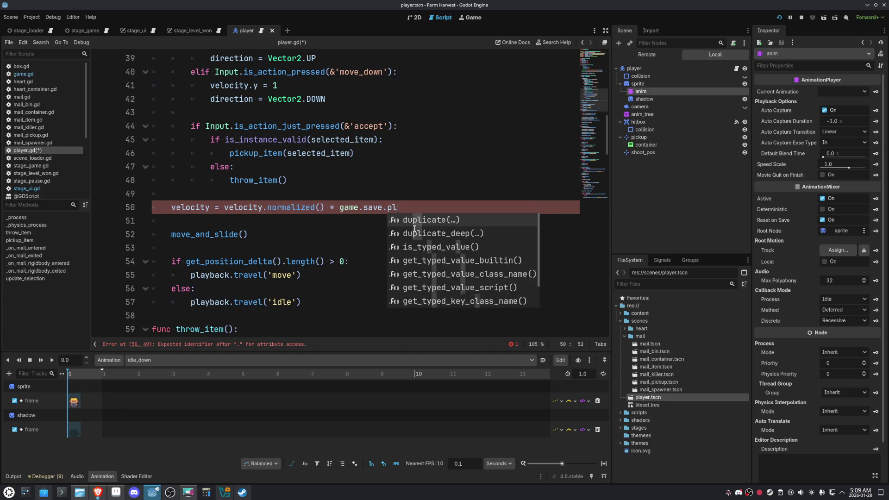
pyautogui.write('ed')
pyautogui.click(467, 261)
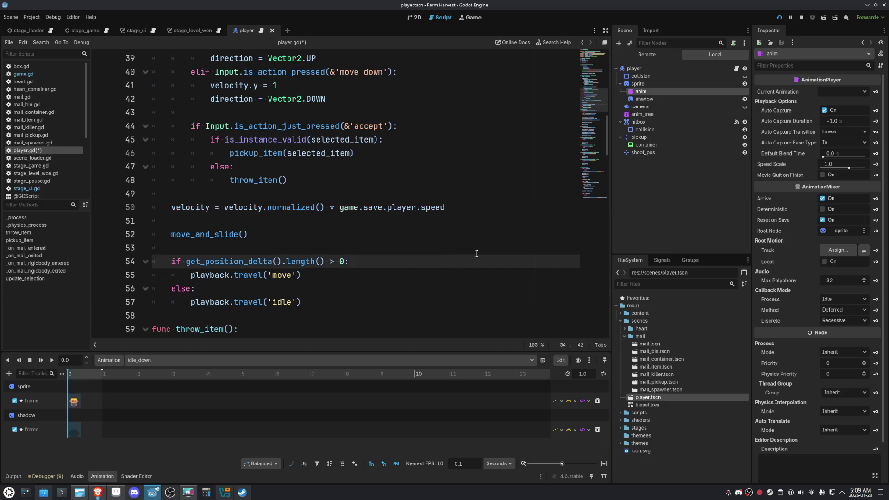
pyautogui.click(781, 19)
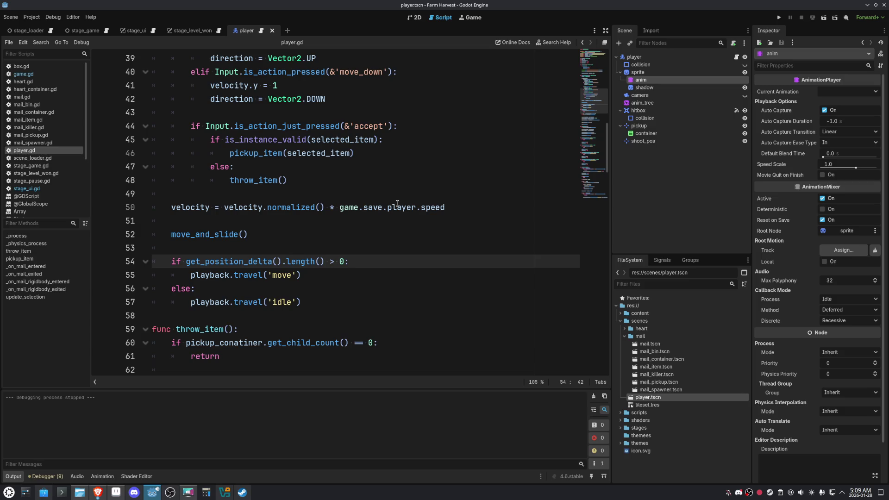
pyautogui.click(779, 18)
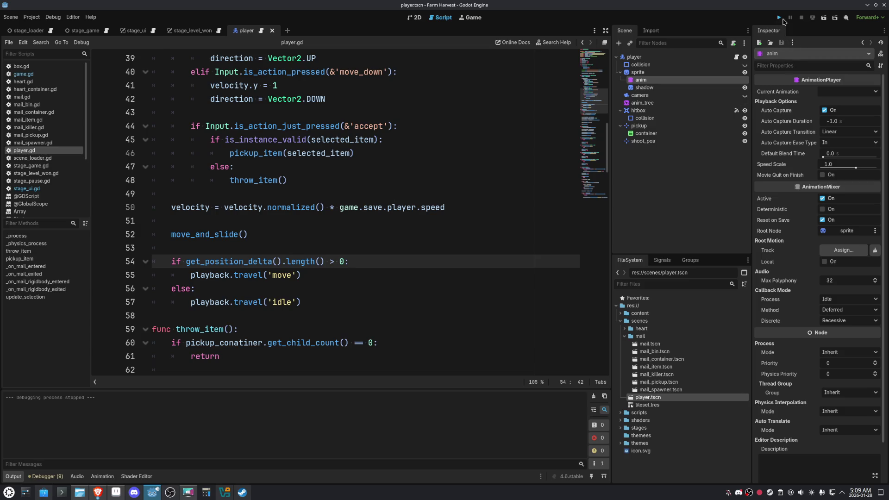